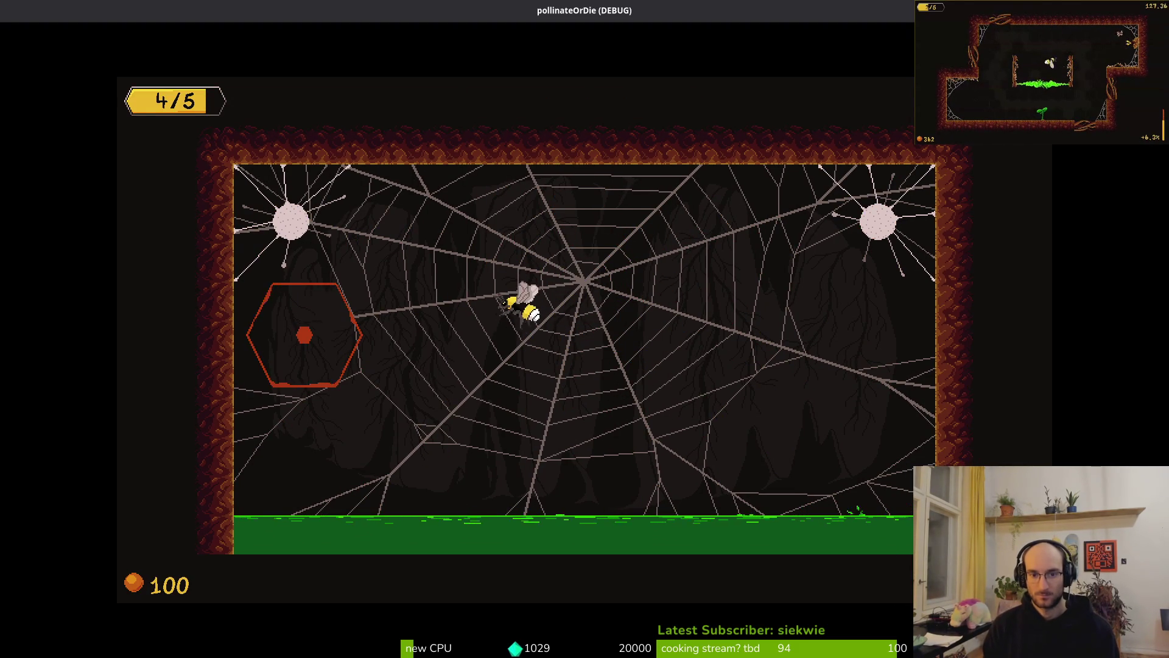
Step: Attack the red hexagon with the bee, then fly through the right portal from level select
{"action": "key", "text": "Left"}
{"action": "key", "text": "Right"}
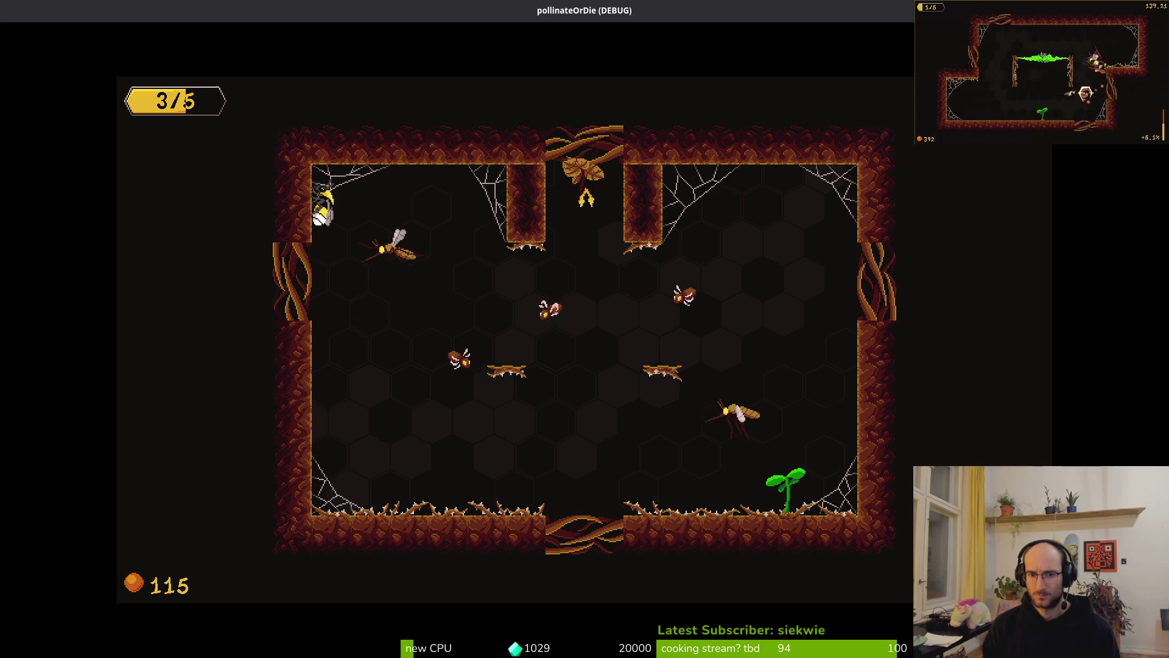
{"action": "key", "text": "Escape"}
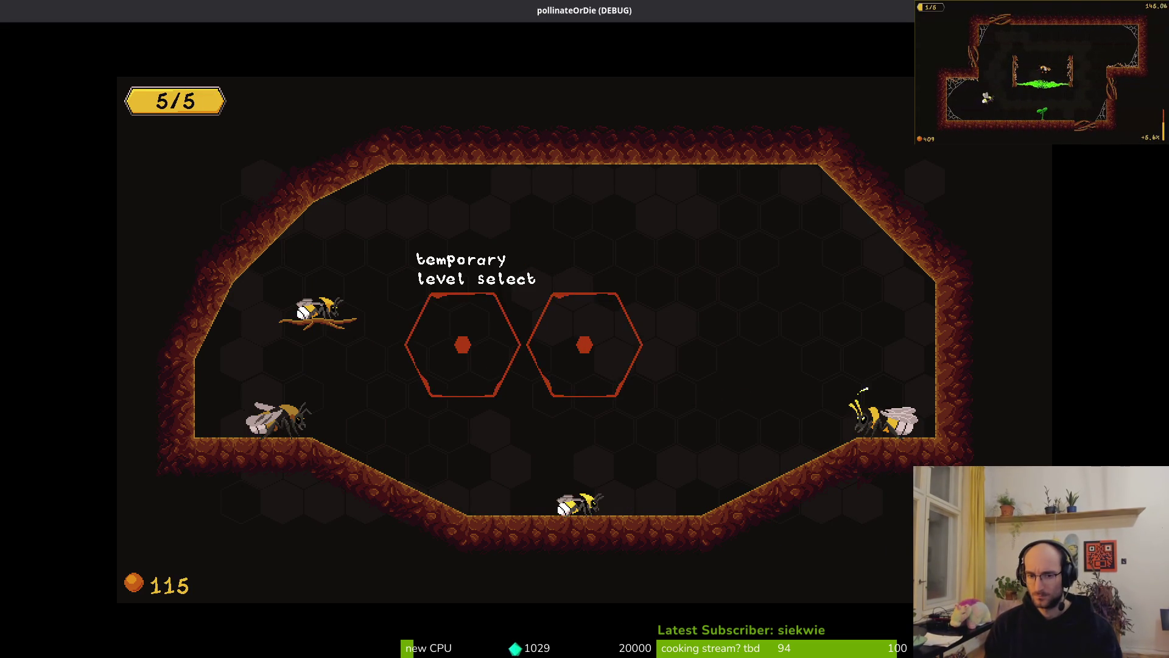
{"action": "key", "text": "w"}
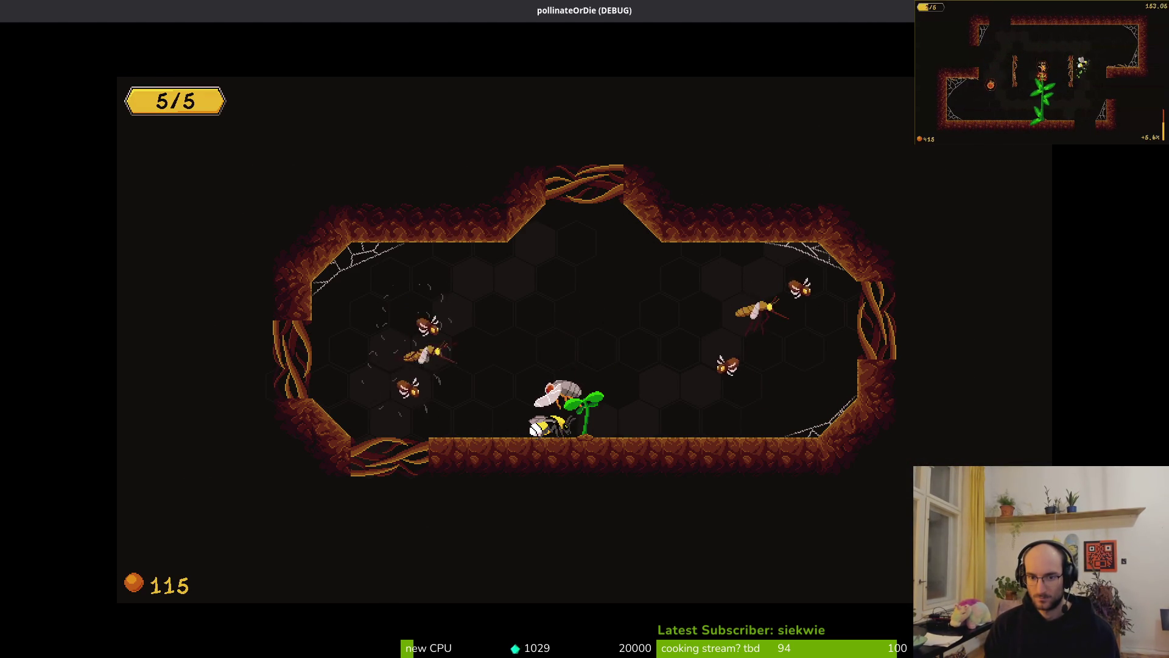
Step: Quit to the main menu, exit the game, then bring up Godot and a Files window
{"action": "key", "text": "Escape"}
{"action": "key", "text": "Down"}
{"action": "key", "text": "Down"}
{"action": "key", "text": "Down"}
{"action": "key", "text": "Return"}
{"action": "key", "text": "Left"}
{"action": "key", "text": "Return"}
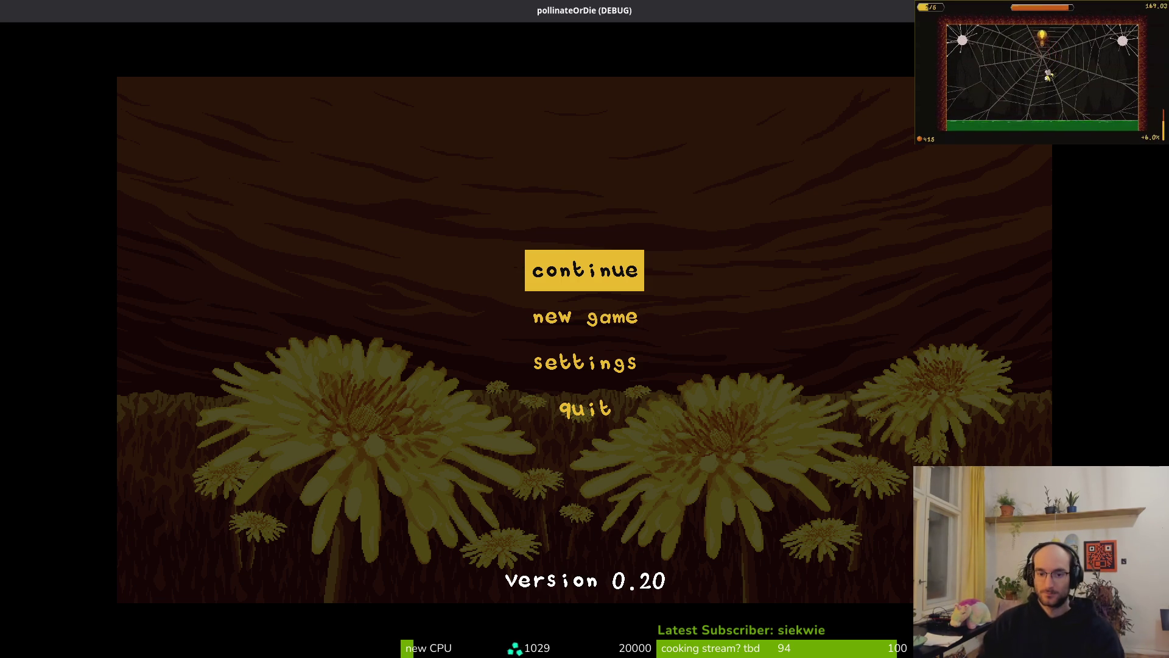
{"action": "key", "text": "Down"}
{"action": "key", "text": "Down"}
{"action": "key", "text": "Down"}
{"action": "key", "text": "Return"}
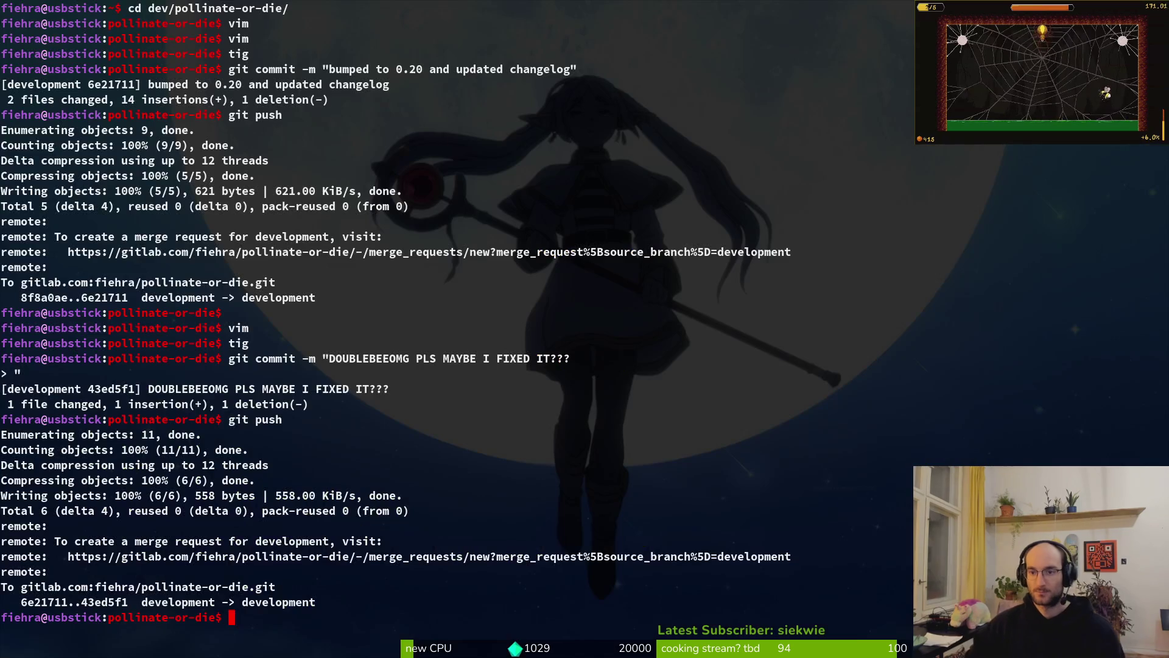
{"action": "key", "text": "alt+Tab"}
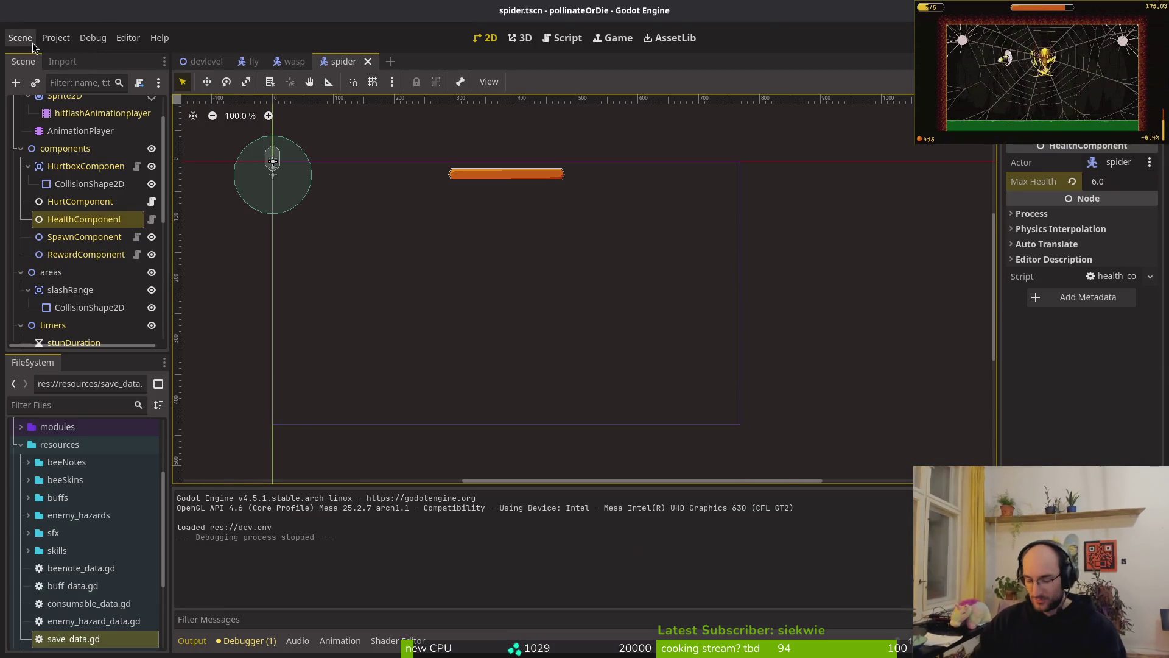
{"action": "key", "text": "alt+Tab"}
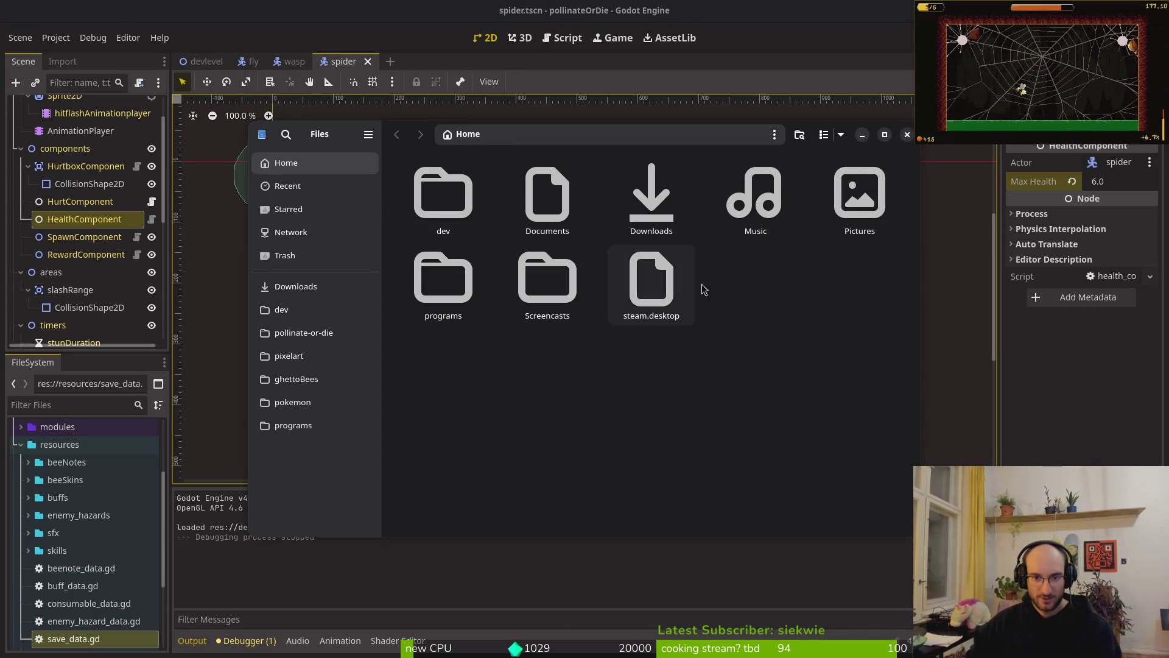
Step: Trash all old build files in Downloads/pollinateBuilds/linux
{"action": "double_click", "coordinate": [649, 201]}
{"action": "double_click", "coordinate": [683, 312]}
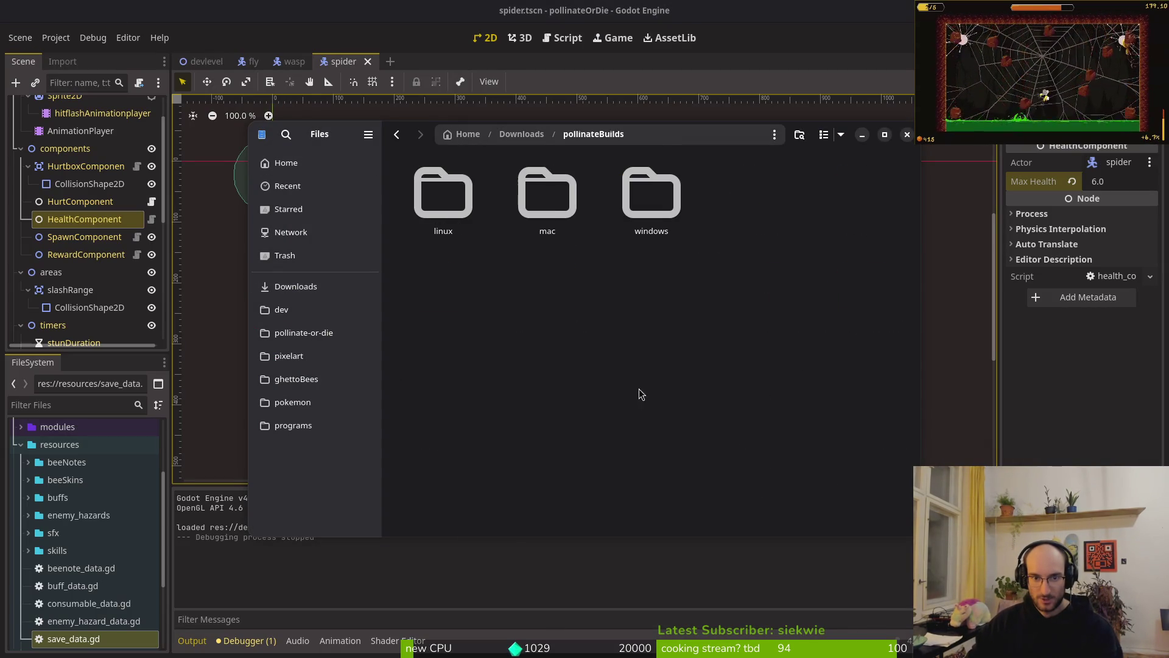
{"action": "key", "text": "Down"}
{"action": "key", "text": "Return"}
{"action": "key", "text": "ctrl+a"}
{"action": "key", "text": "Delete"}
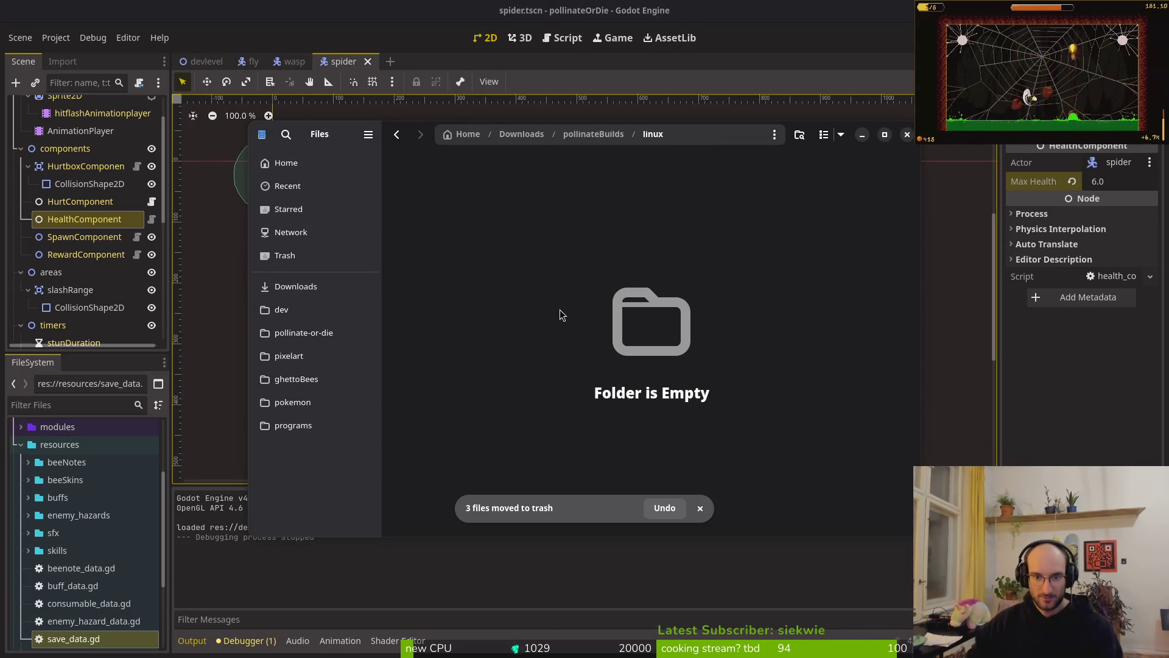
{"action": "key", "text": "alt+Left"}
Step: Trash the mac zip and the three Windows build files in pollinateBuilds
{"action": "double_click", "coordinate": [545, 194]}
{"action": "key", "text": "ctrl+a"}
{"action": "key", "text": "Delete"}
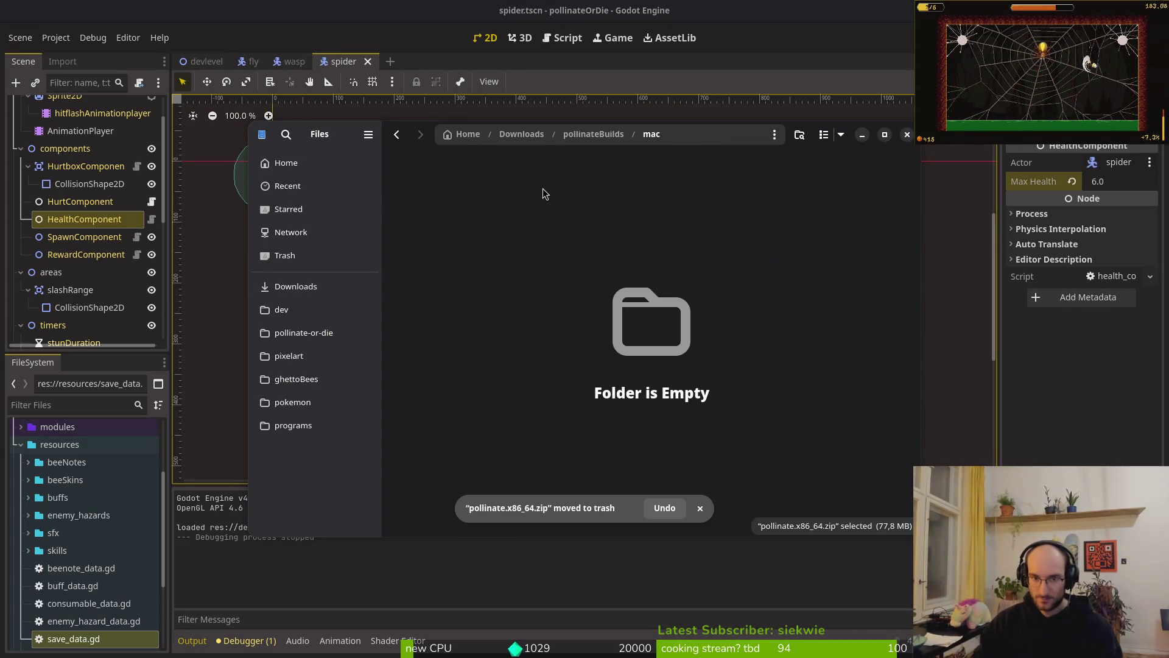
{"action": "key", "text": "alt+Left"}
{"action": "left_click", "coordinate": [673, 192]}
{"action": "double_click", "coordinate": [673, 191]}
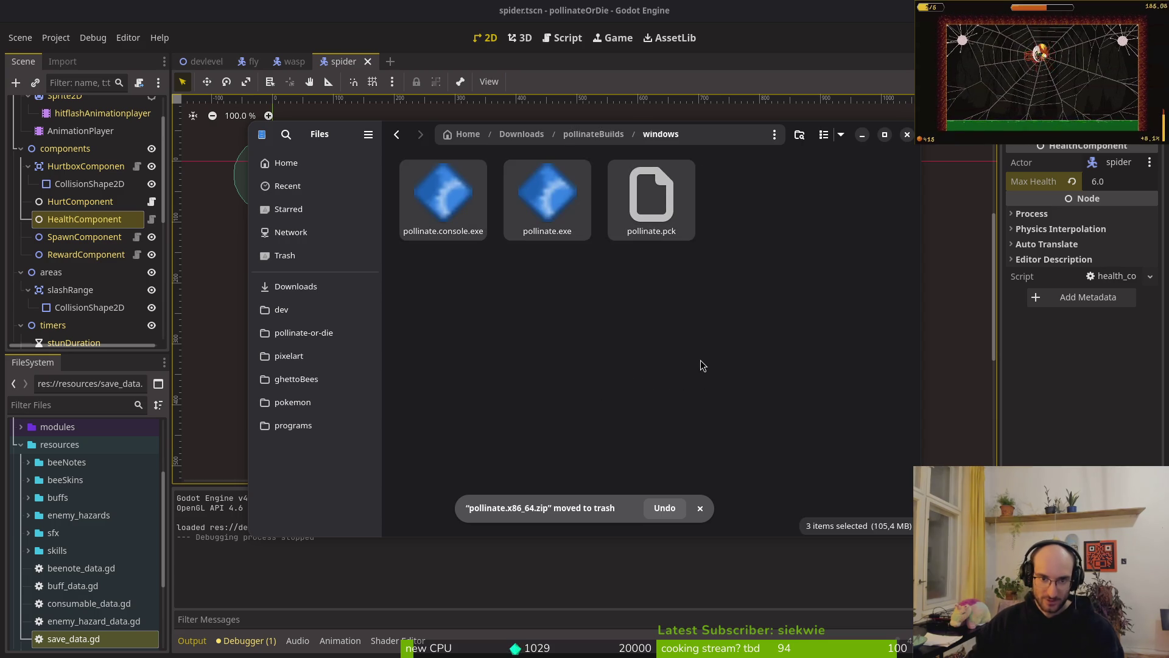
{"action": "key", "text": "ctrl+a"}
{"action": "key", "text": "Delete"}
Step: Export the Linux (Runnable) preset into the project's exports folder
{"action": "left_click", "coordinate": [185, 220]}
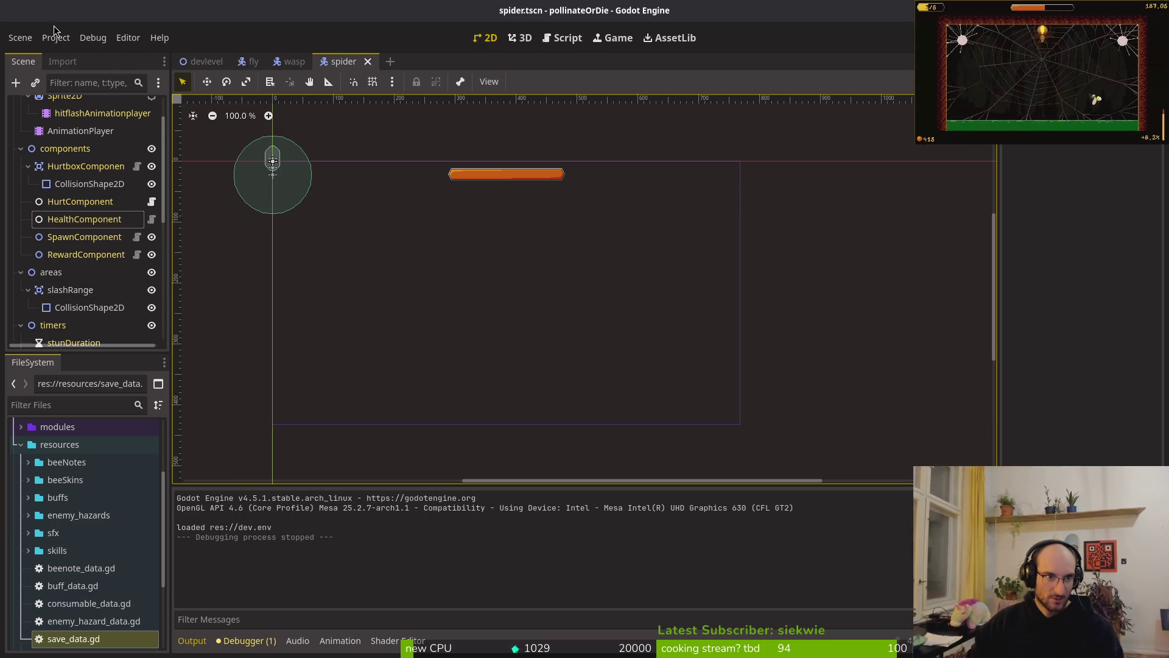
{"action": "left_click", "coordinate": [55, 37]}
{"action": "left_click", "coordinate": [67, 122]}
{"action": "left_click", "coordinate": [395, 242]}
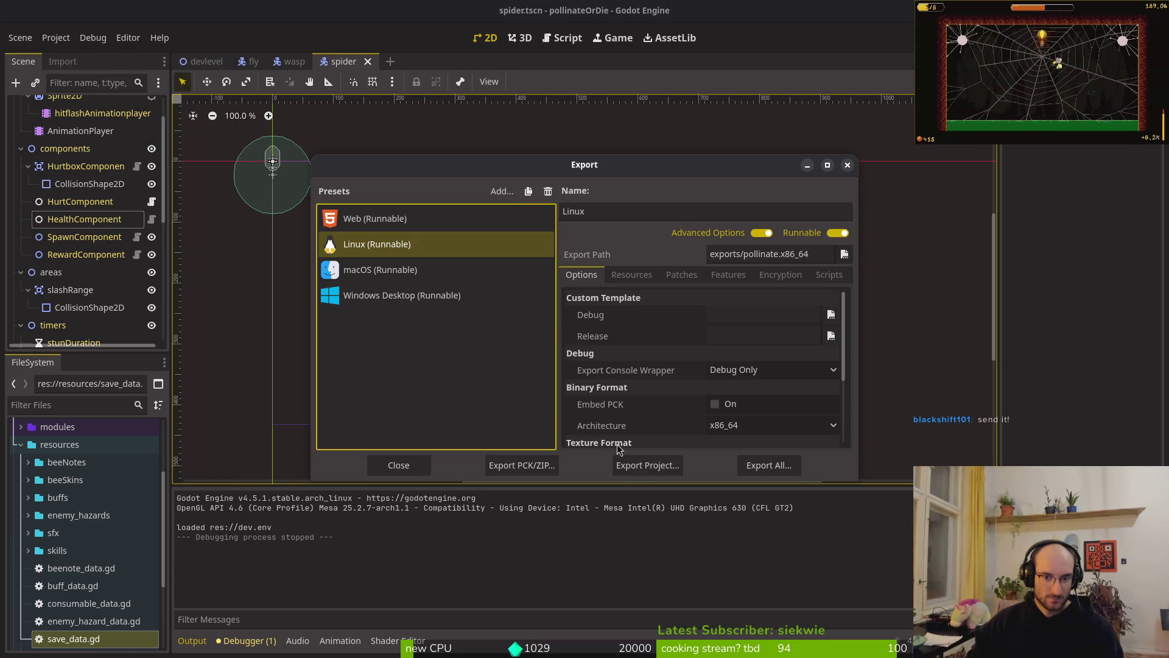
{"action": "left_click", "coordinate": [640, 465]}
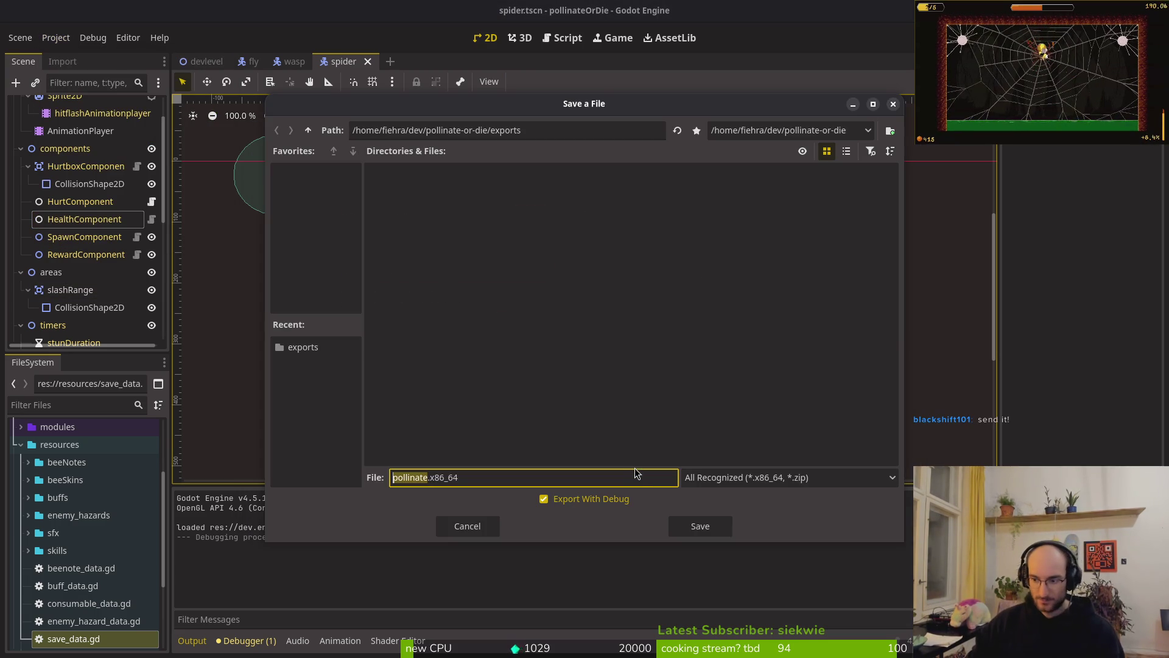
{"action": "left_click", "coordinate": [716, 534]}
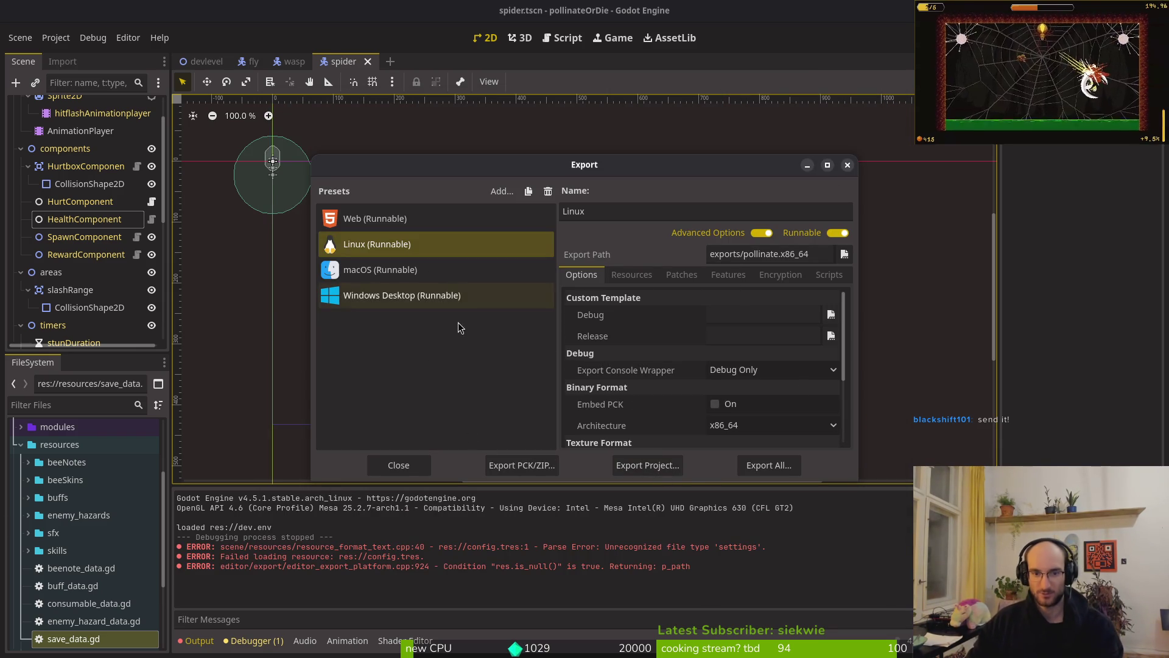
{"action": "left_click", "coordinate": [847, 165]}
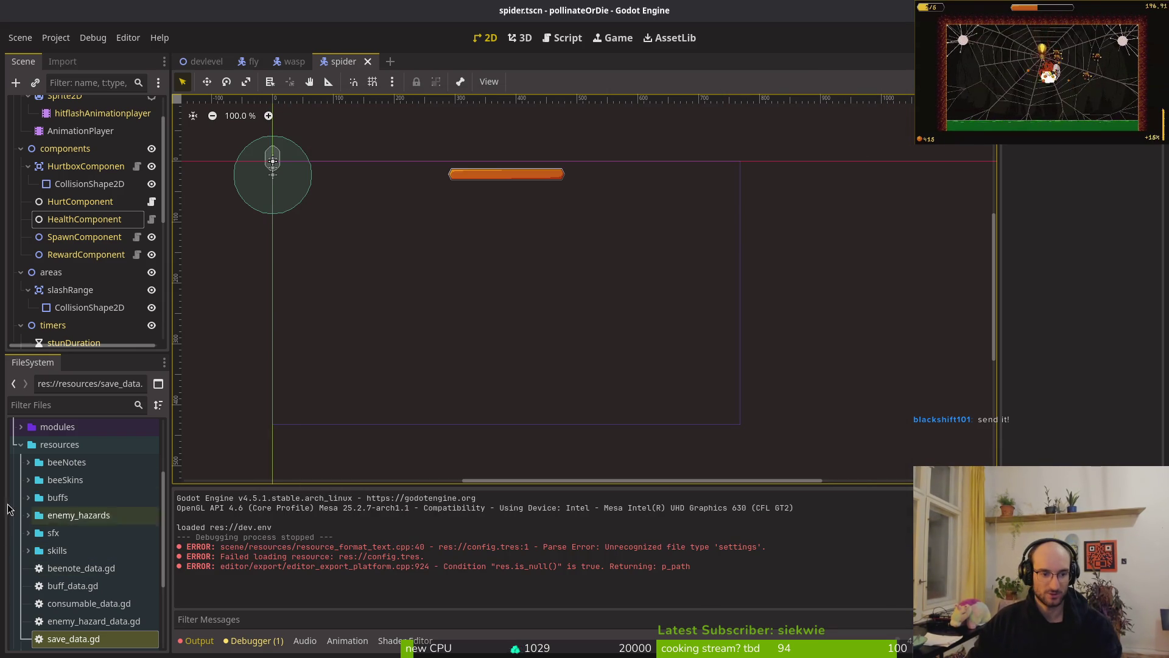
Step: Delete config.tres and savefile.tres from the project's FileSystem
{"action": "left_click", "coordinate": [20, 444]}
{"action": "left_click", "coordinate": [63, 622]}
{"action": "left_click", "coordinate": [61, 569], "text": "ctrl"}
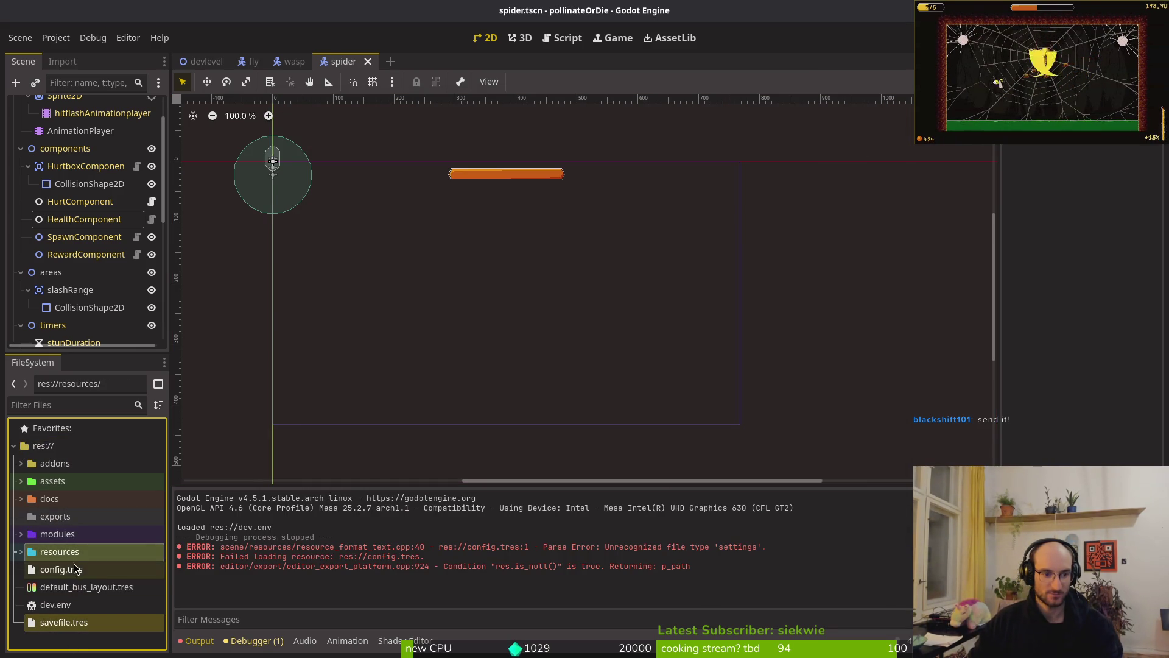
{"action": "key", "text": "Delete"}
{"action": "key", "text": "Return"}
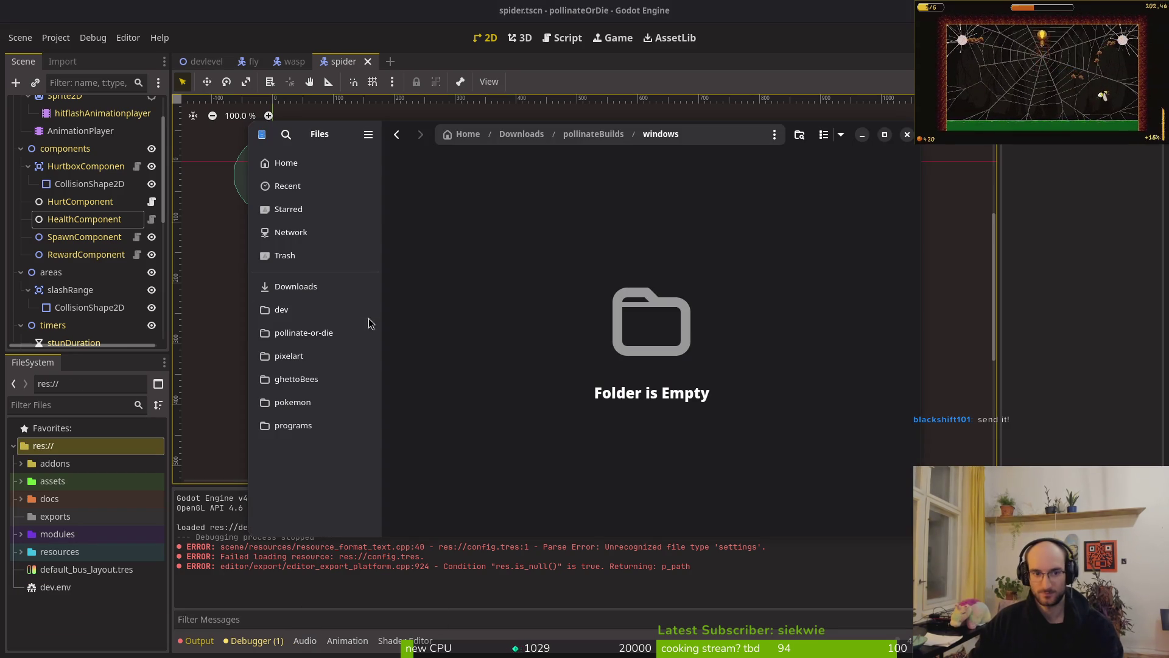
Step: Trash all old files in the project's exports folder and close Files
{"action": "left_click", "coordinate": [303, 333]}
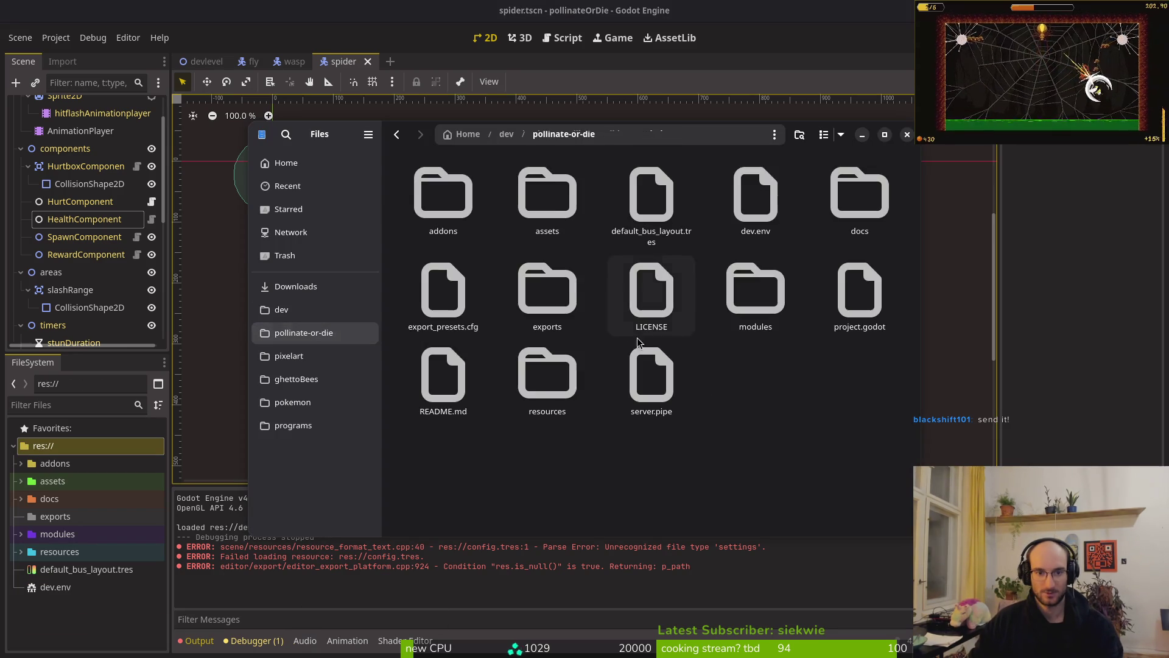
{"action": "double_click", "coordinate": [547, 292]}
{"action": "key", "text": "ctrl+a"}
{"action": "key", "text": "Delete"}
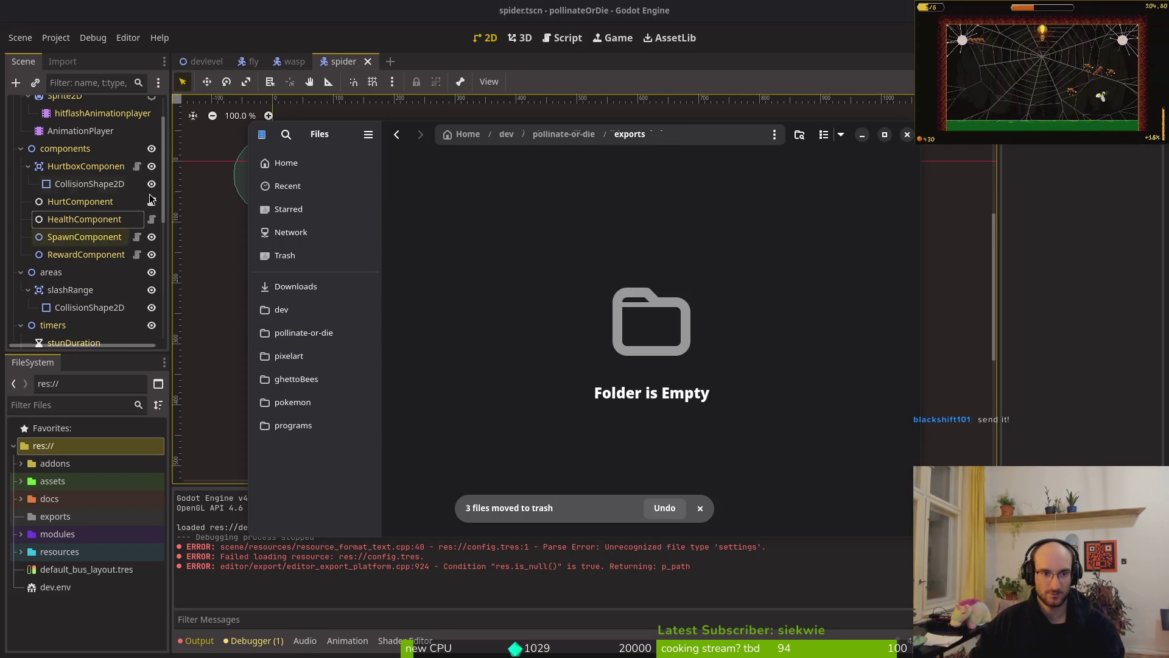
{"action": "key", "text": "ctrl+w"}
Step: Re-export the Linux build as pollinate.x86_64 into exports
{"action": "left_click", "coordinate": [55, 38]}
{"action": "left_click", "coordinate": [58, 120]}
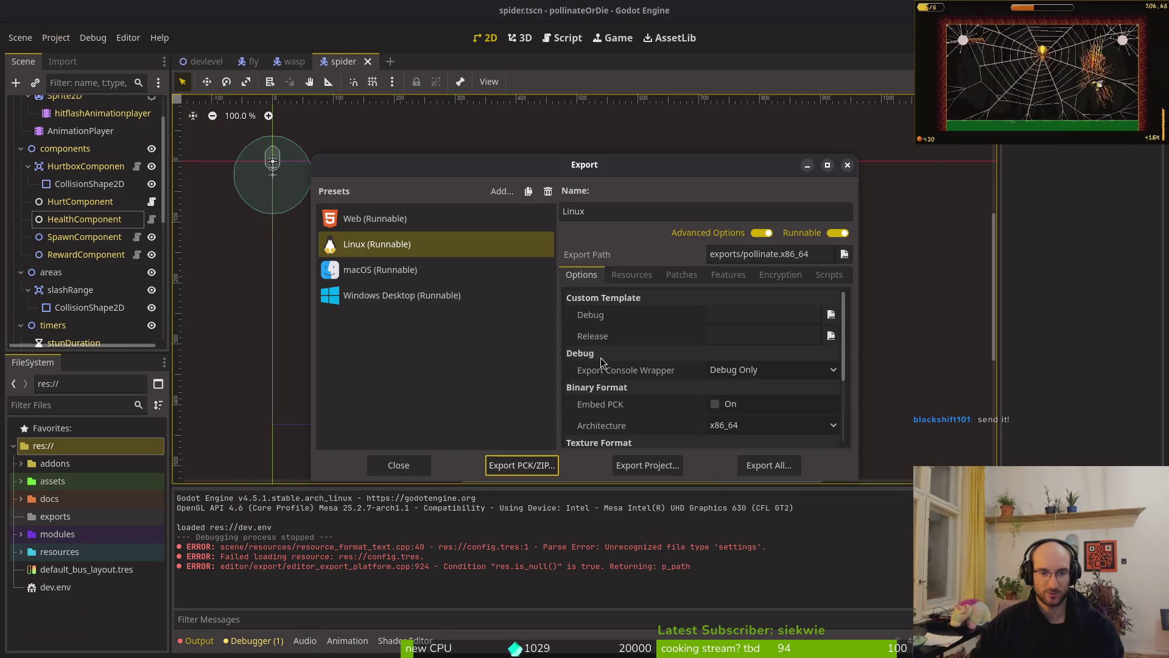
{"action": "left_click", "coordinate": [648, 465]}
{"action": "left_click", "coordinate": [701, 536]}
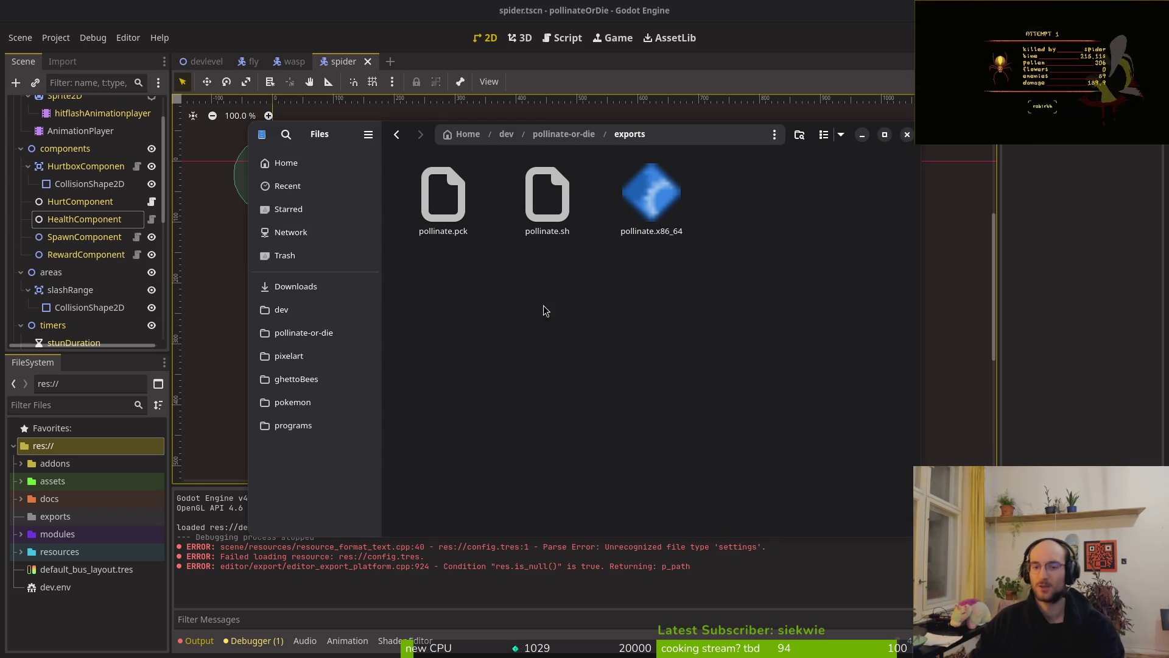
Step: Move the exported Linux build files into Downloads/pollinateBuilds/linux
{"action": "key", "text": "ctrl+a"}
{"action": "key", "text": "ctrl+x"}
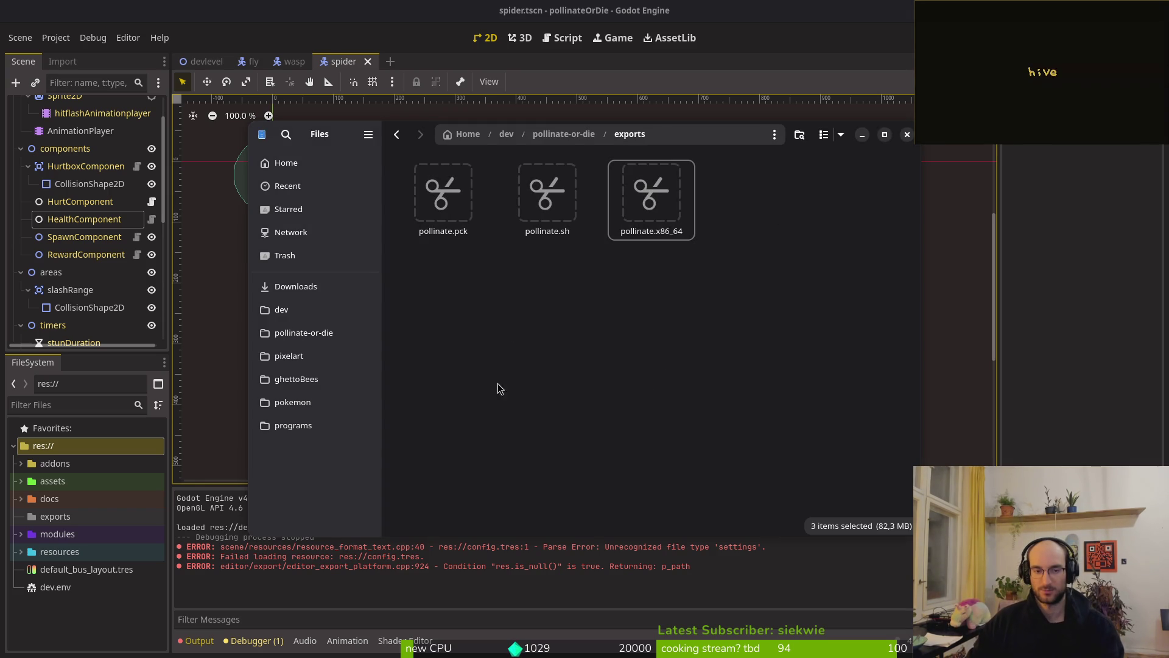
{"action": "left_click", "coordinate": [305, 289]}
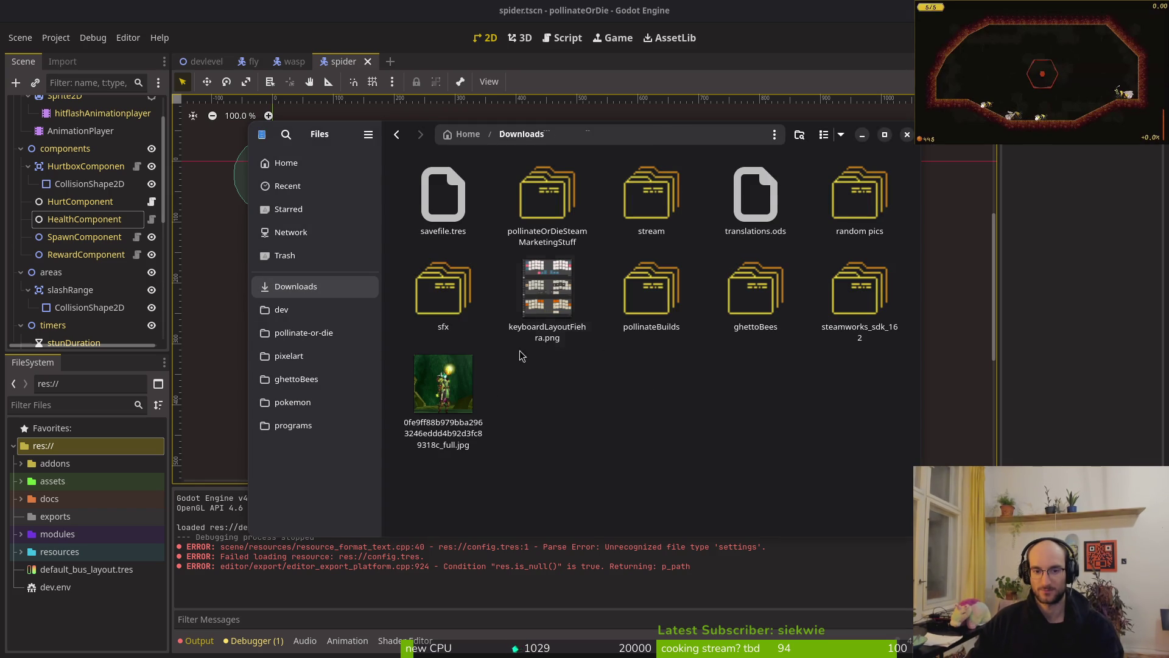
{"action": "double_click", "coordinate": [652, 292]}
{"action": "double_click", "coordinate": [450, 201]}
{"action": "key", "text": "ctrl+v"}
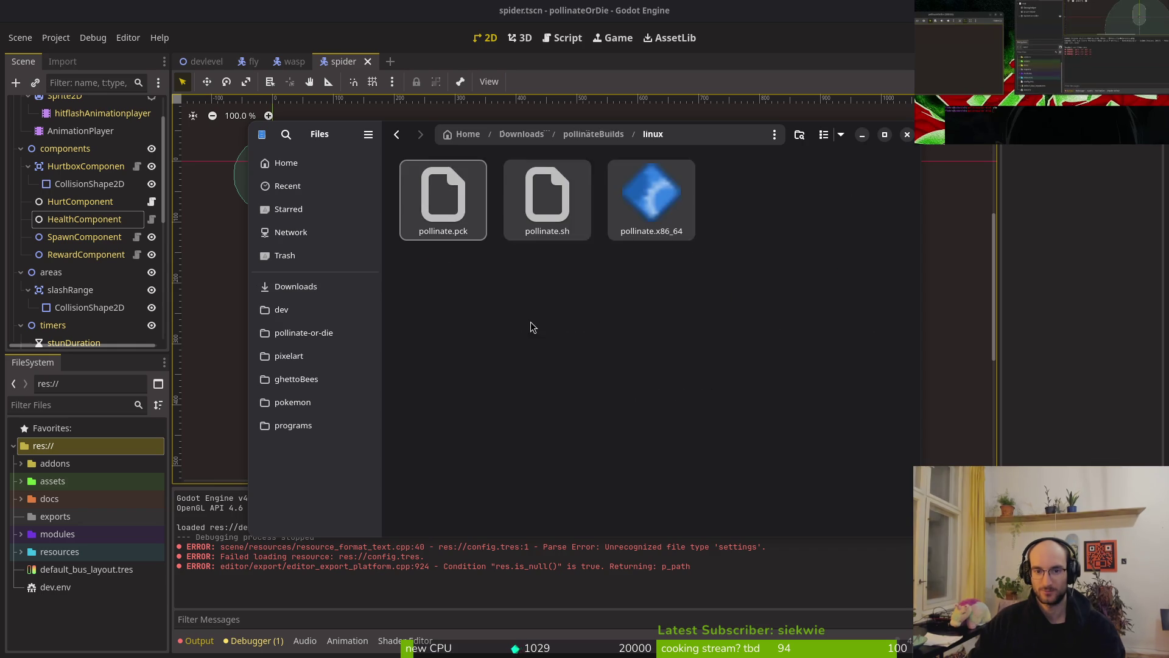
Step: Export the Windows Desktop preset as pollinate.exe
{"action": "left_click", "coordinate": [60, 44]}
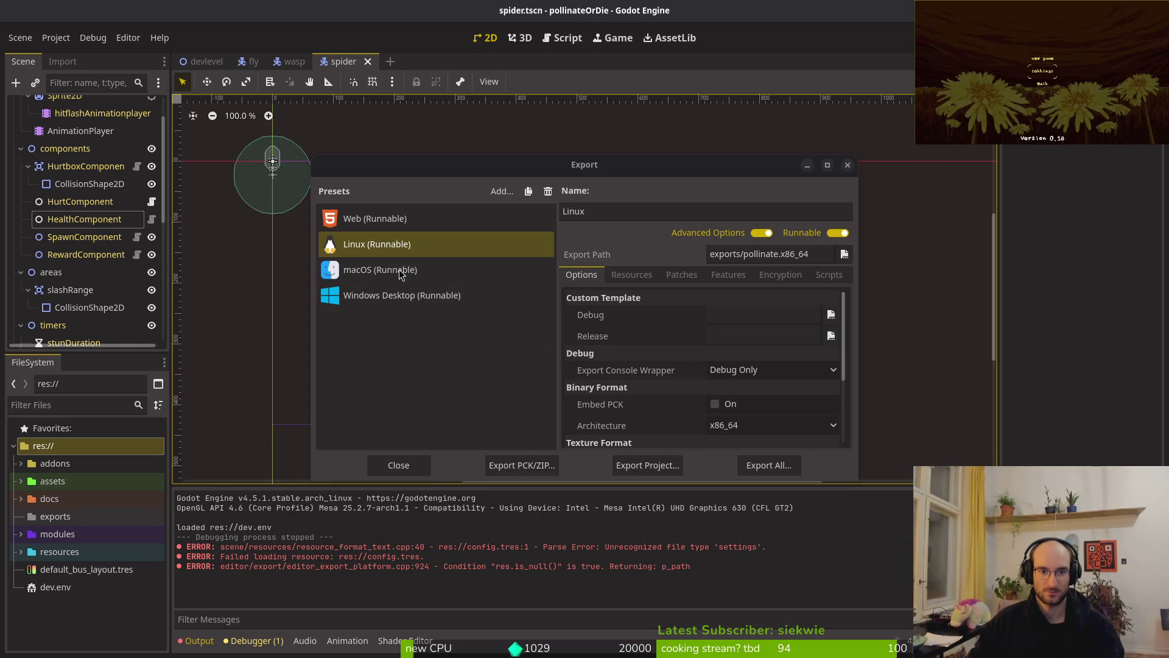
{"action": "left_click", "coordinate": [377, 295]}
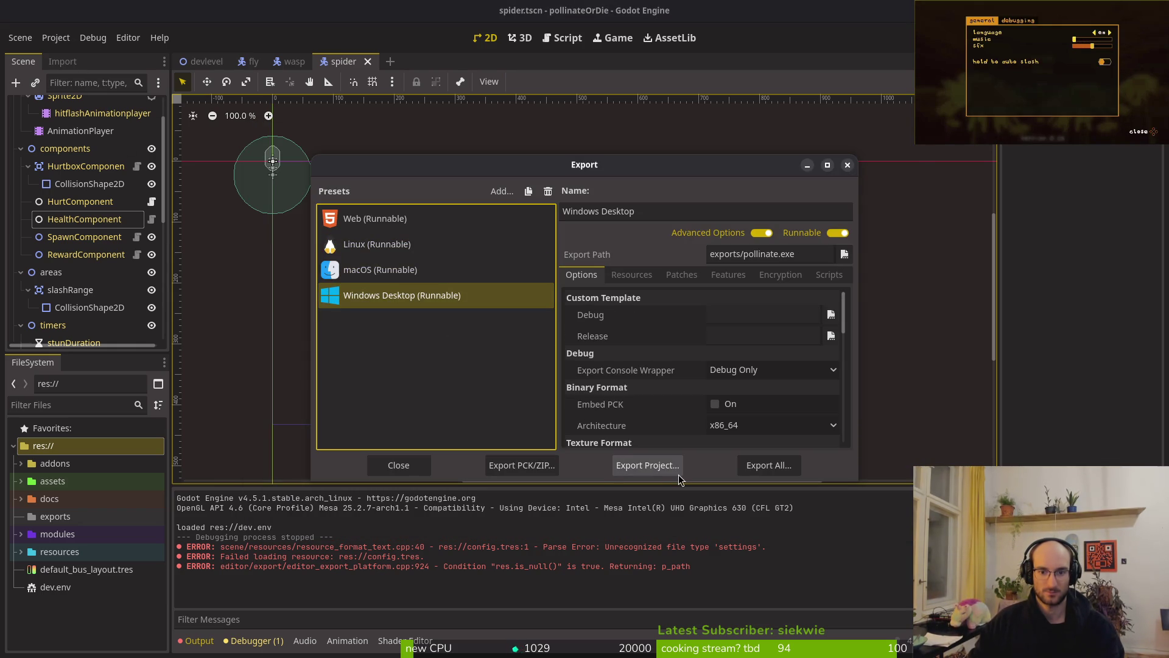
{"action": "left_click", "coordinate": [651, 467]}
{"action": "left_click", "coordinate": [699, 533]}
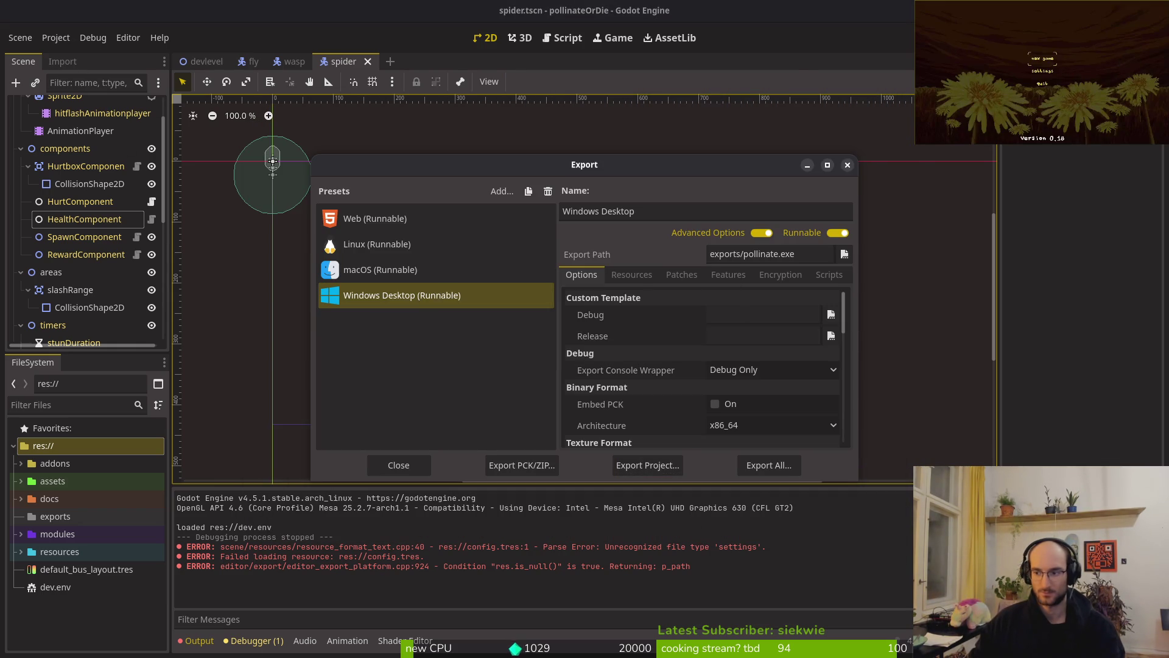
Step: Browse Files to Downloads/pollinateBuilds/windows
{"action": "key", "text": "alt+Tab"}
{"action": "key", "text": "alt+Up"}
{"action": "key", "text": "alt+Up"}
{"action": "key", "text": "alt+Left"}
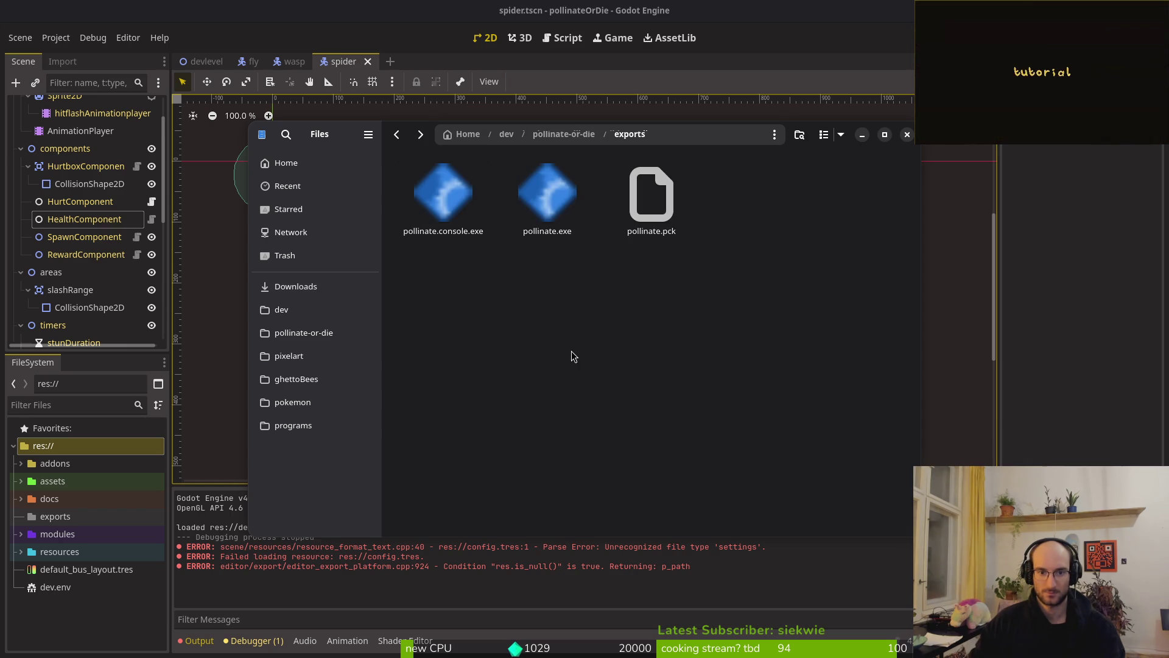
{"action": "left_click", "coordinate": [295, 286]}
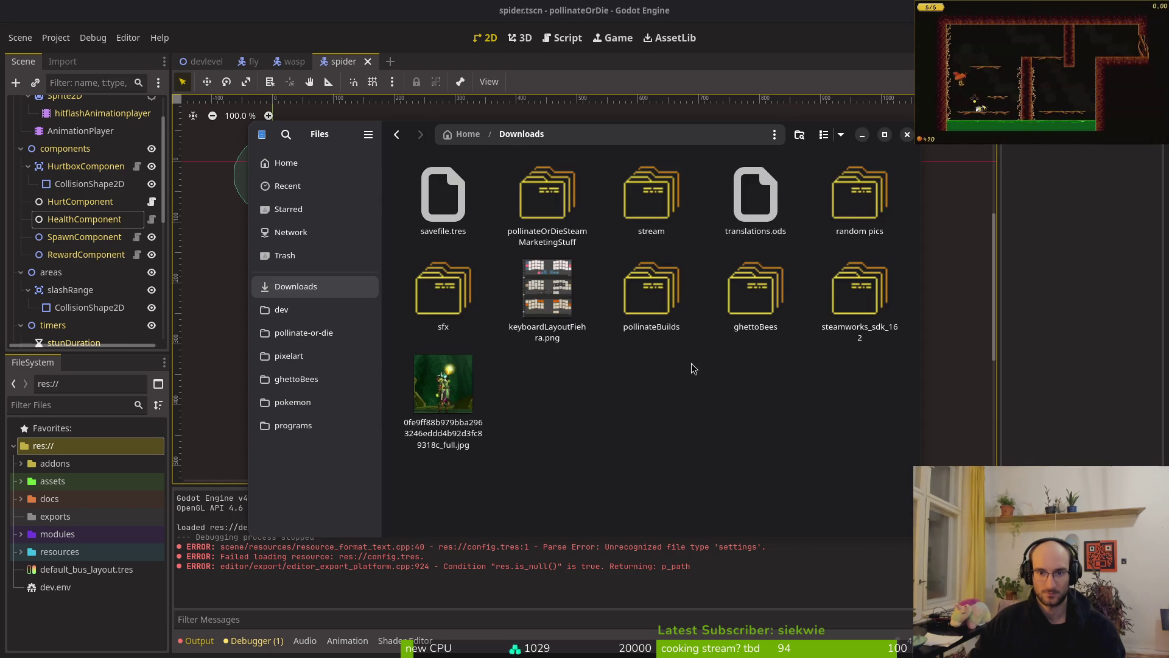
{"action": "double_click", "coordinate": [658, 298]}
{"action": "double_click", "coordinate": [651, 194]}
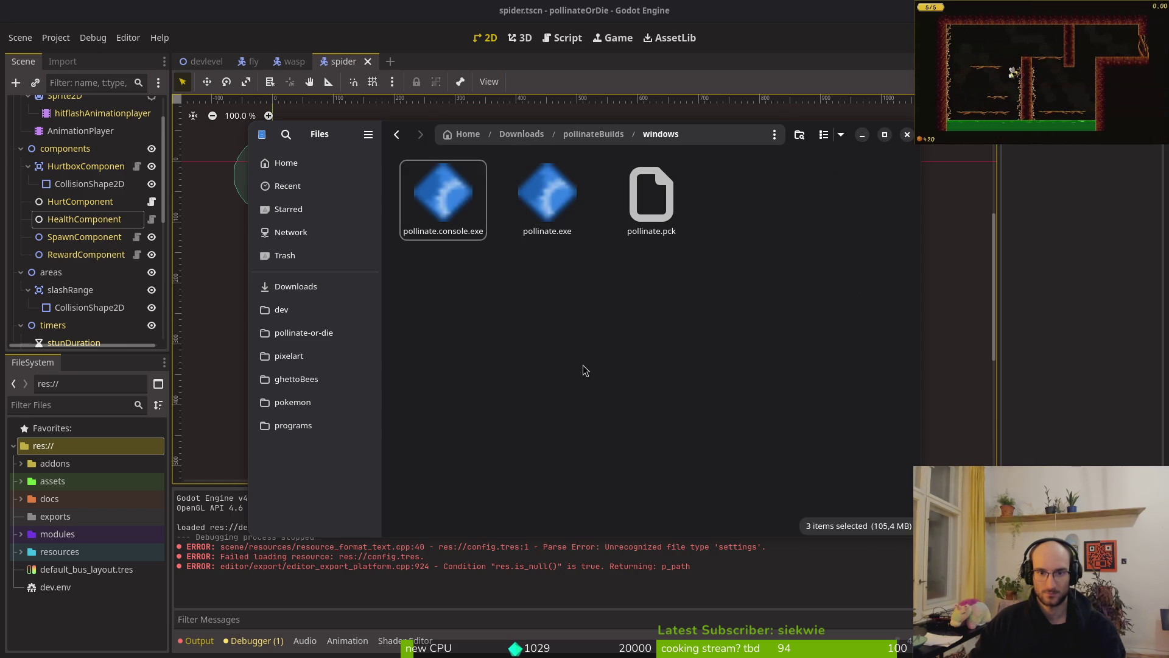
Step: Export the macOS preset as pollinate.x86_64.zip and confirm it appears in exports
{"action": "key", "text": "alt+Tab"}
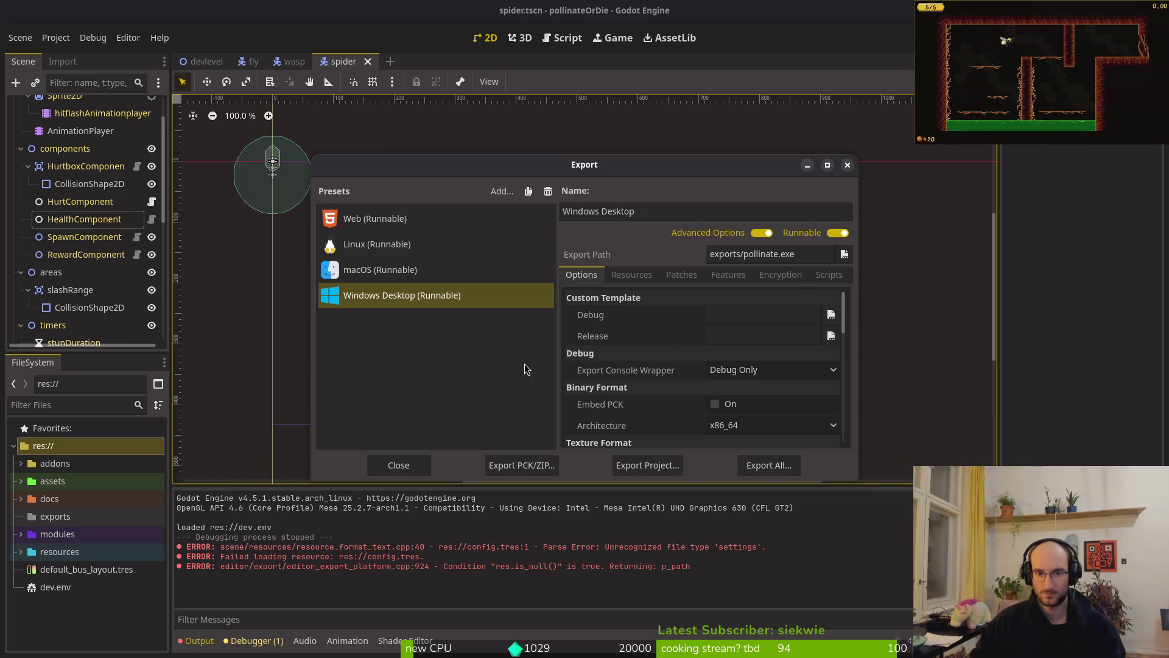
{"action": "key", "text": "Up"}
{"action": "left_click", "coordinate": [647, 465]}
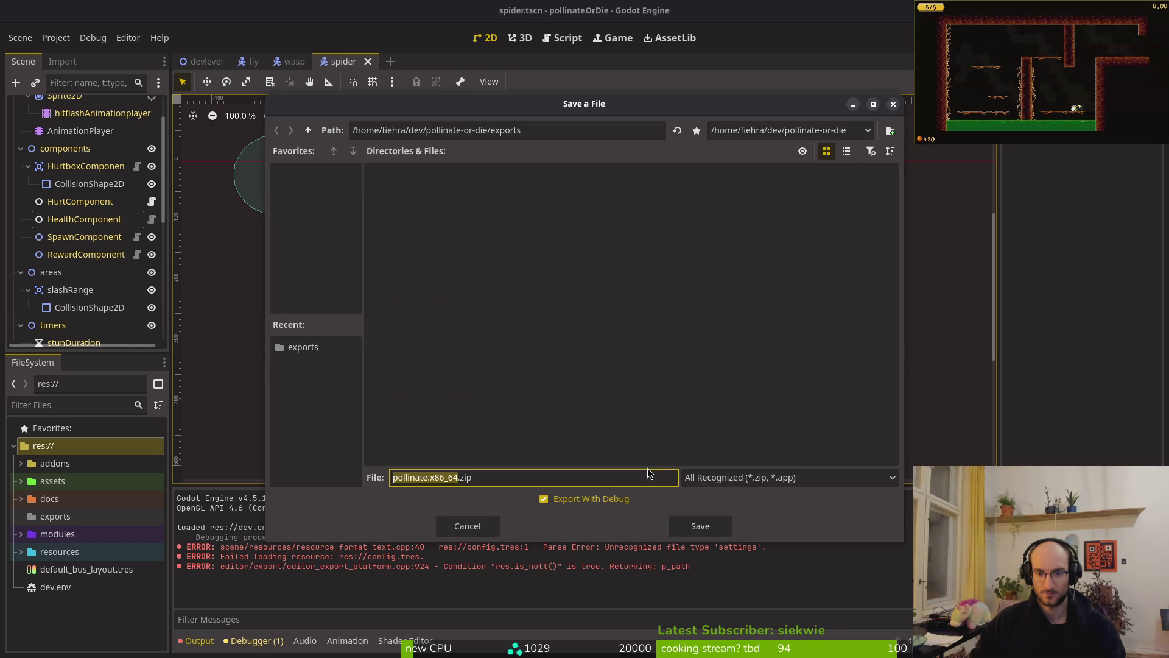
{"action": "left_click", "coordinate": [697, 519]}
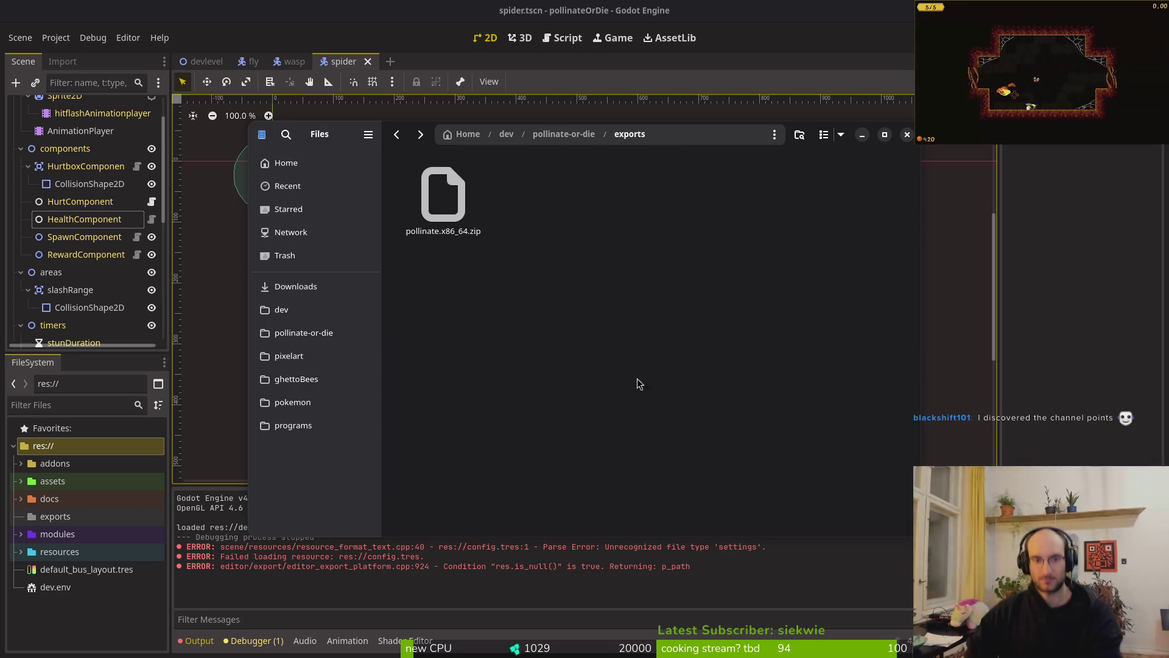
{"action": "left_click_drag", "start_coordinate": [343, 162], "coordinate": [578, 164]}
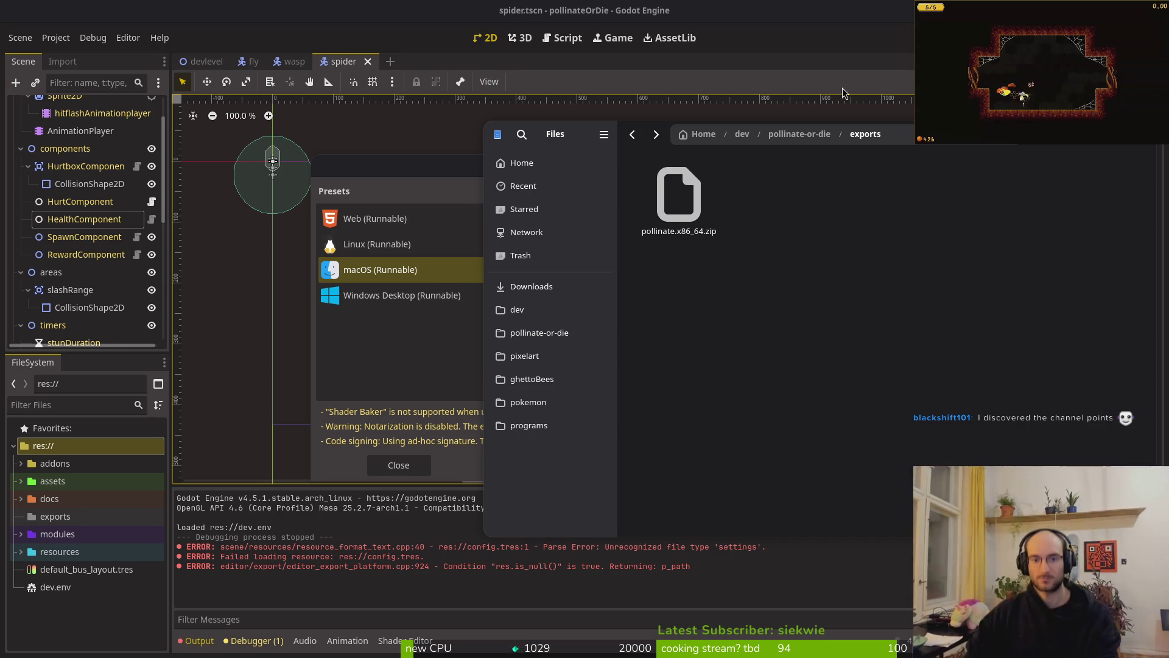
{"action": "key", "text": "alt+Left"}
{"action": "key", "text": "alt+Right"}
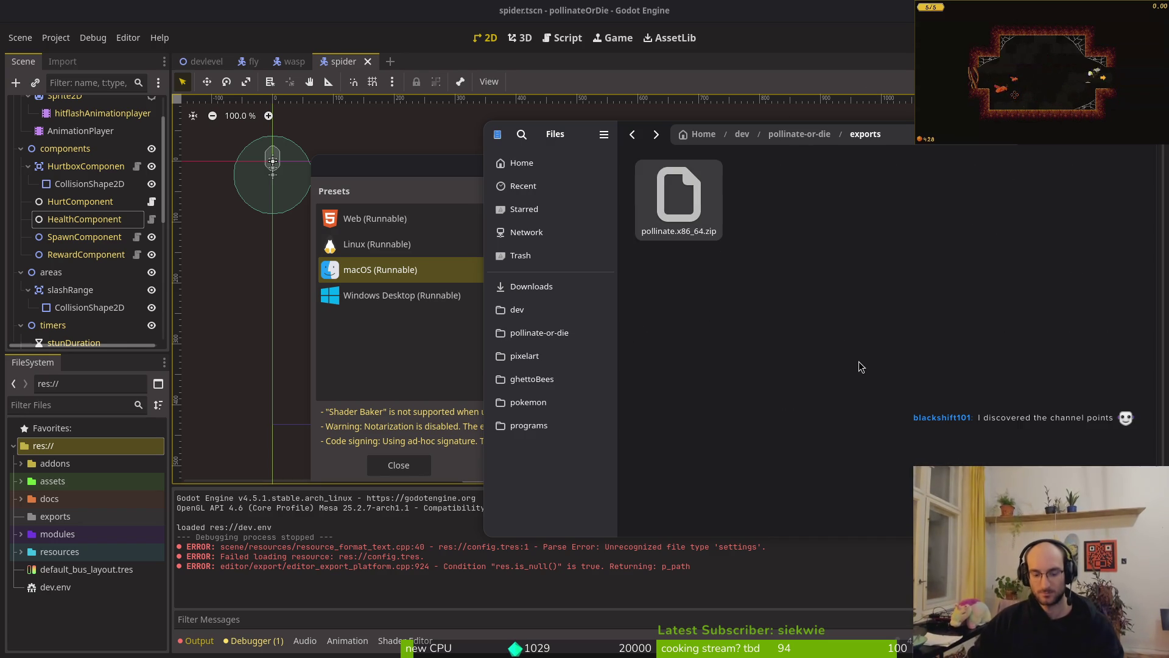
Step: Paste pollinate.x86_64.zip into Downloads/pollinateBuilds/mac, then switch to the terminal
{"action": "left_click", "coordinate": [587, 291]}
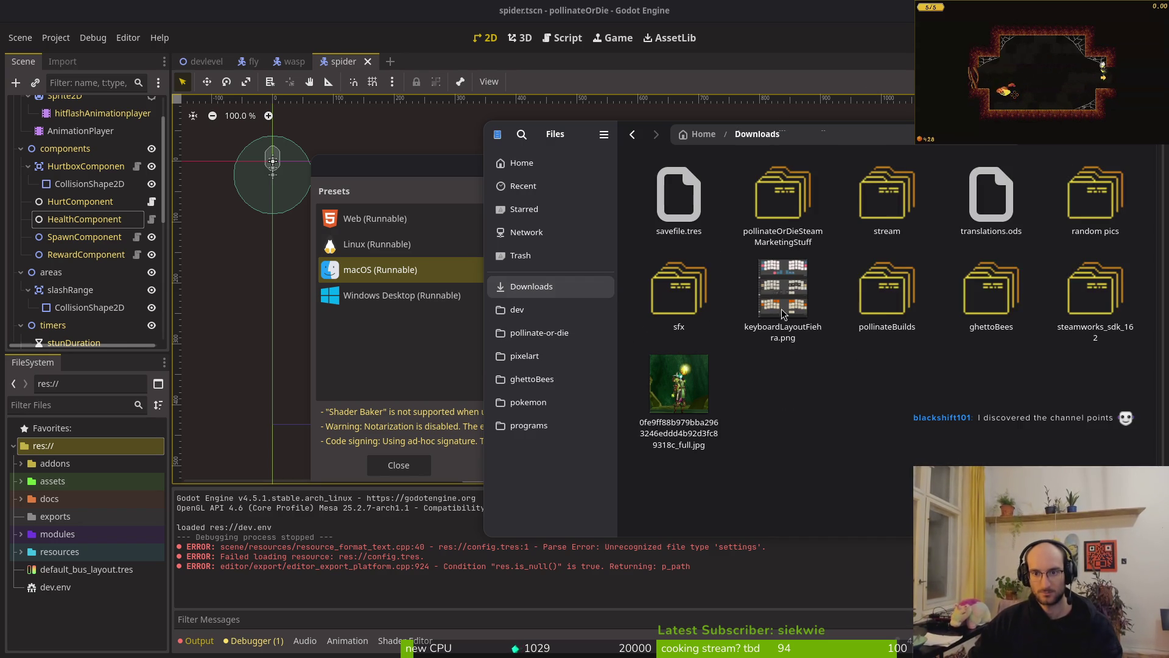
{"action": "double_click", "coordinate": [887, 291]}
{"action": "double_click", "coordinate": [792, 198]}
{"action": "key", "text": "ctrl+v"}
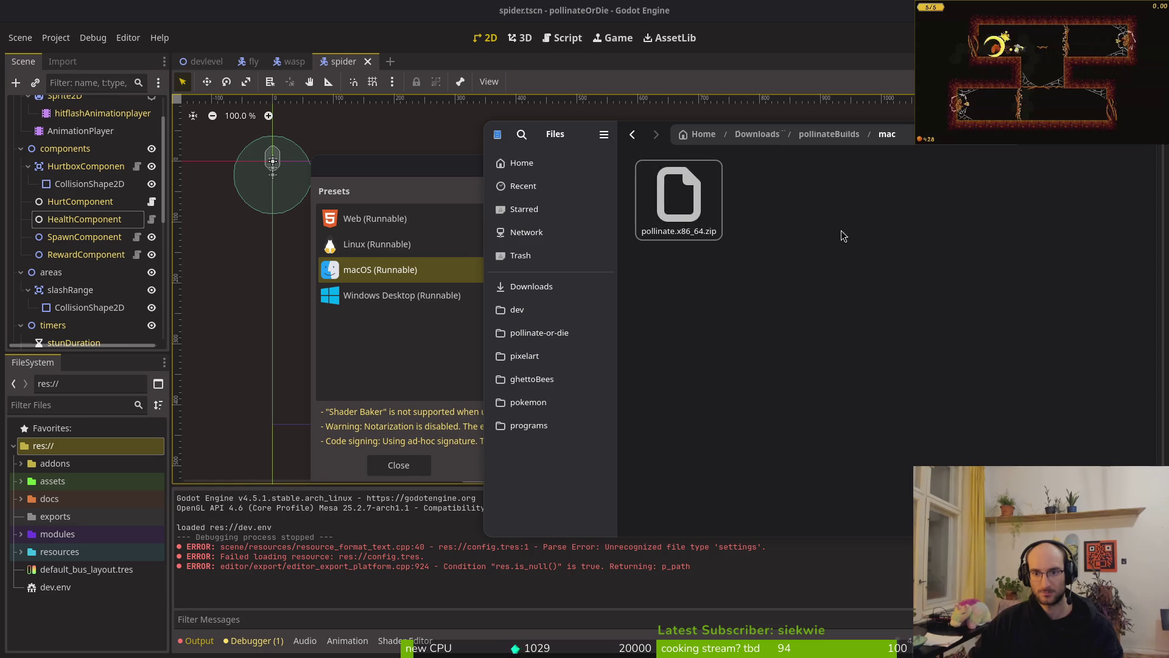
{"action": "key", "text": "super+1"}
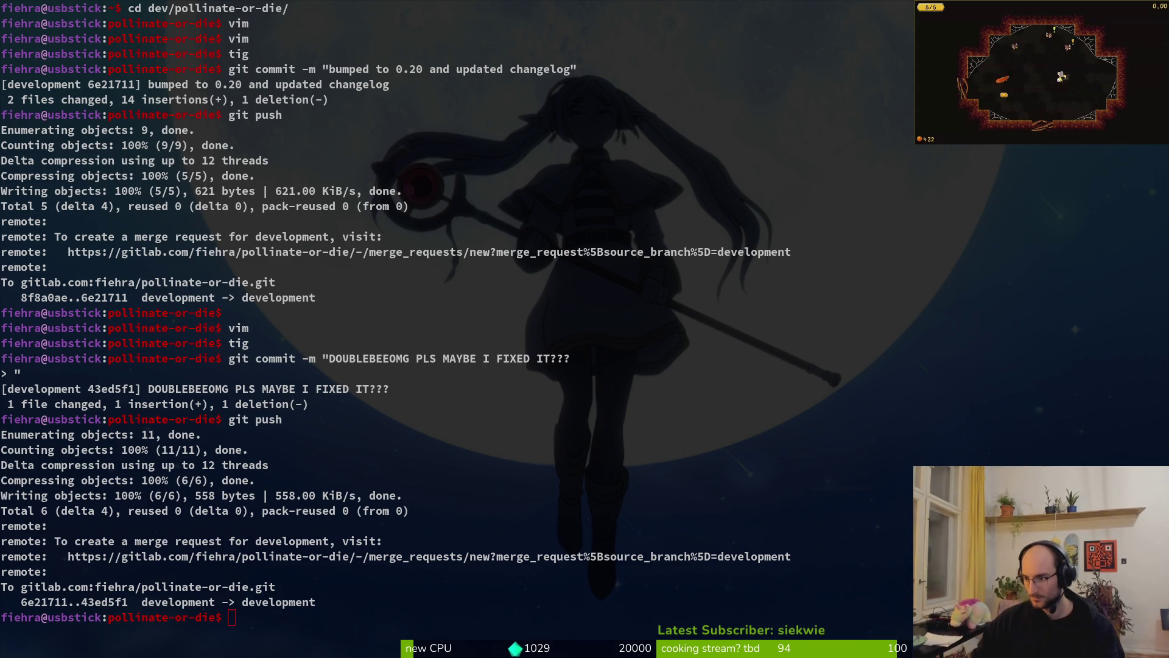
Step: Close Godot's Export dialog and clear the Terminator output, setting the makimaA.jpg background
{"action": "key", "text": "super+2"}
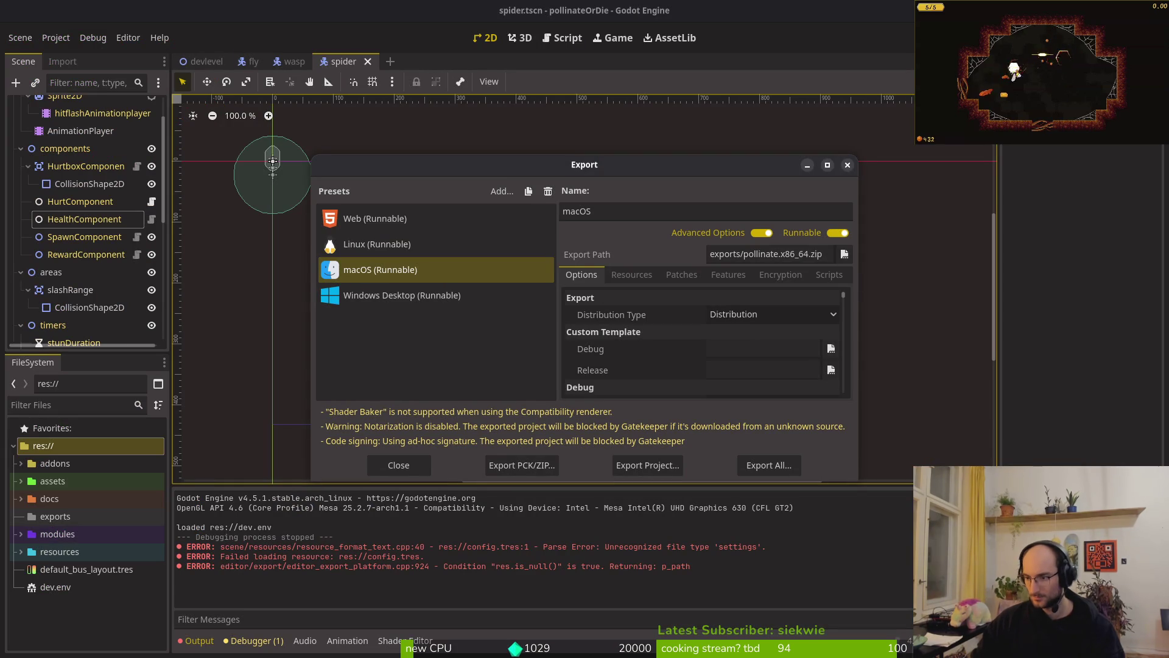
{"action": "left_click", "coordinate": [848, 165]}
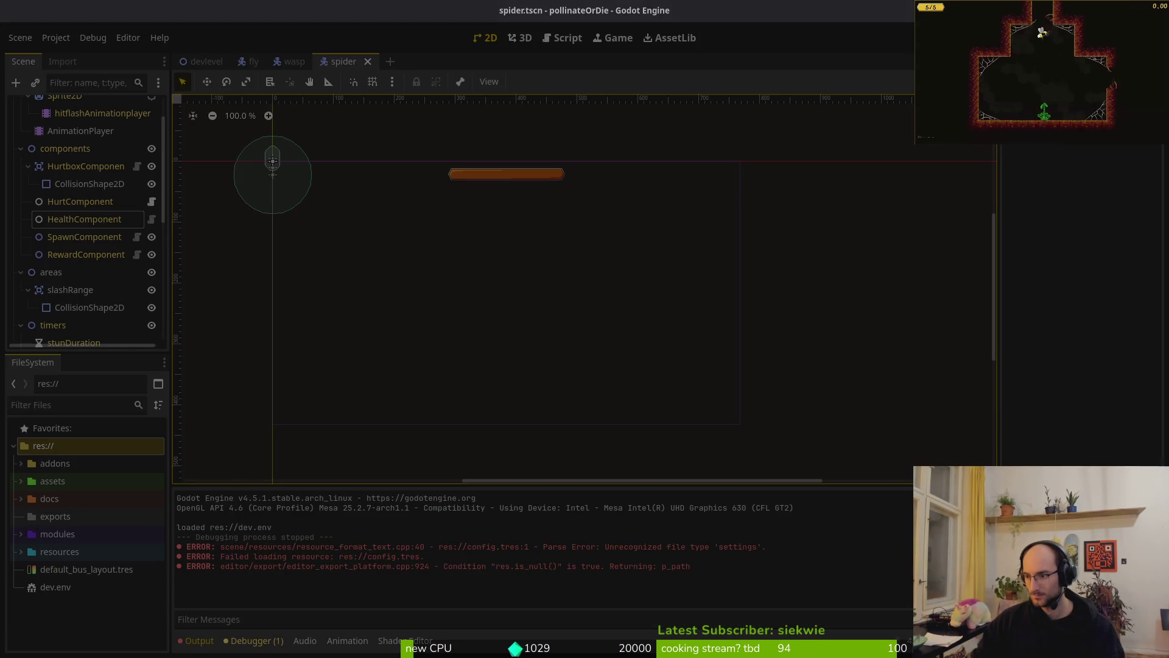
{"action": "key", "text": "super+1"}
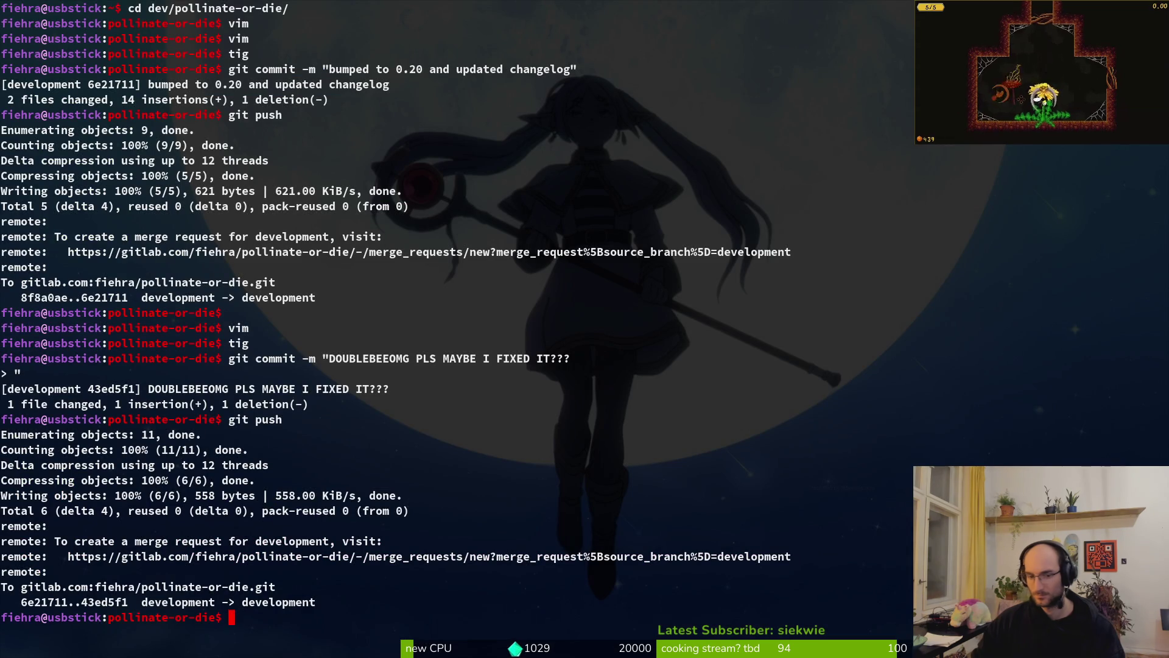
{"action": "type", "text": "clear"}
{"action": "key", "text": "Return"}
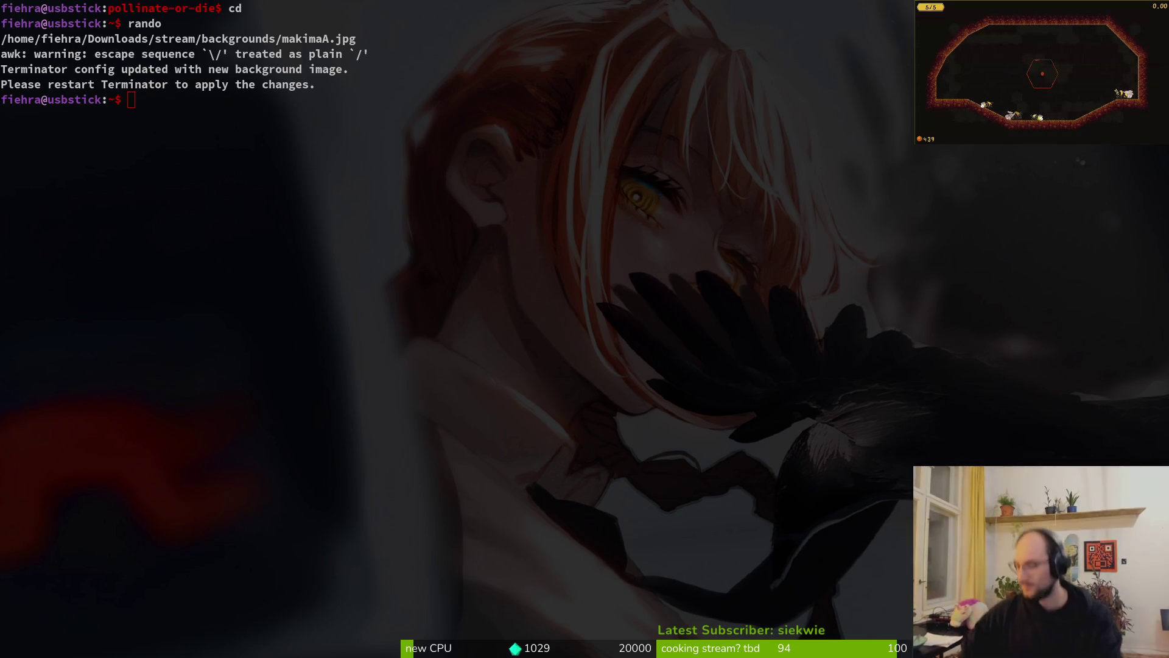
Step: Open colorscheme.lua in Neovim from ~/.config/nvim
{"action": "type", "text": "cd .config/nv"}
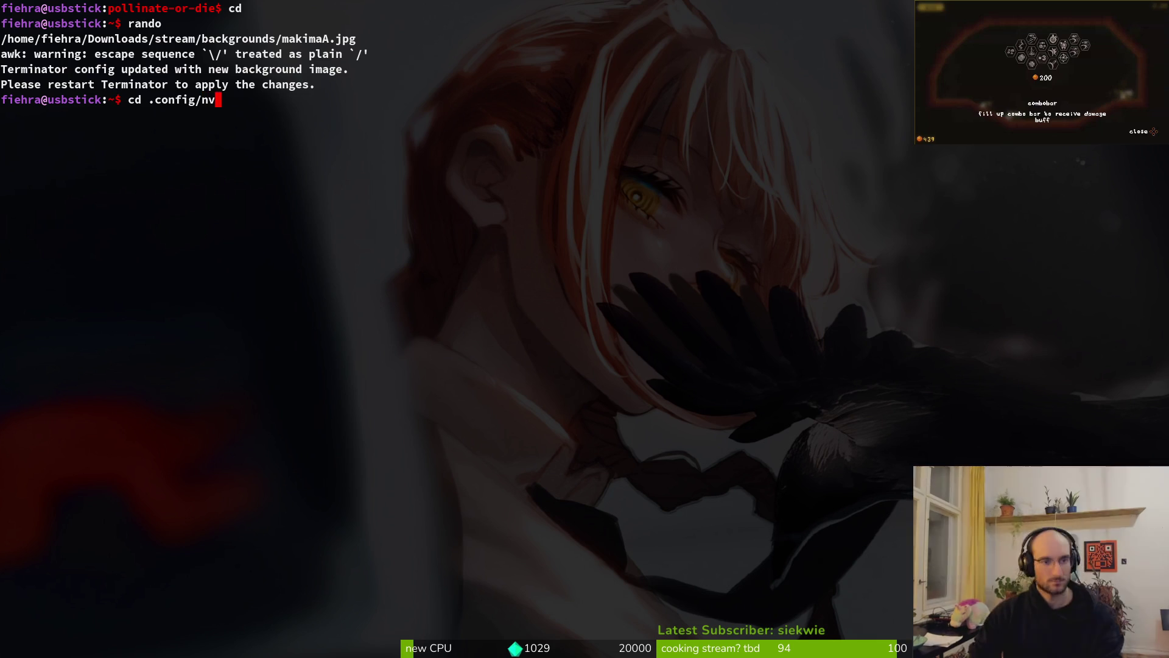
{"action": "key", "text": "Tab"}
{"action": "key", "text": "Return"}
{"action": "type", "text": "nvim ."}
{"action": "key", "text": "Return"}
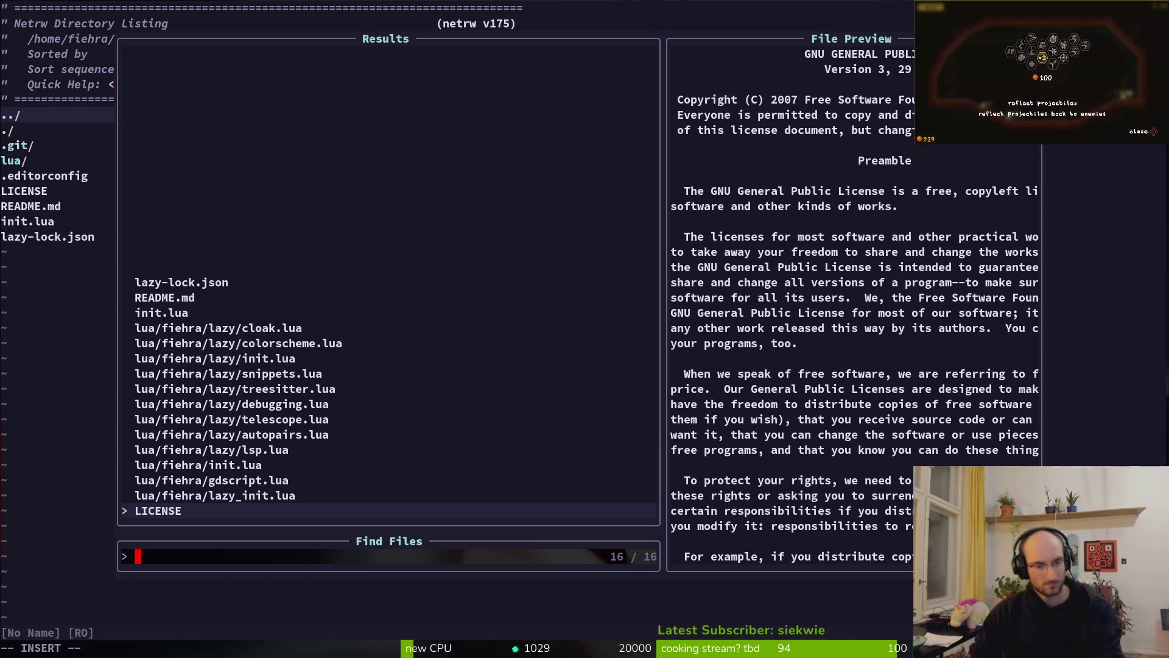
{"action": "type", "text": "colo"}
{"action": "key", "text": "Return"}
{"action": "key", "text": "Return"}
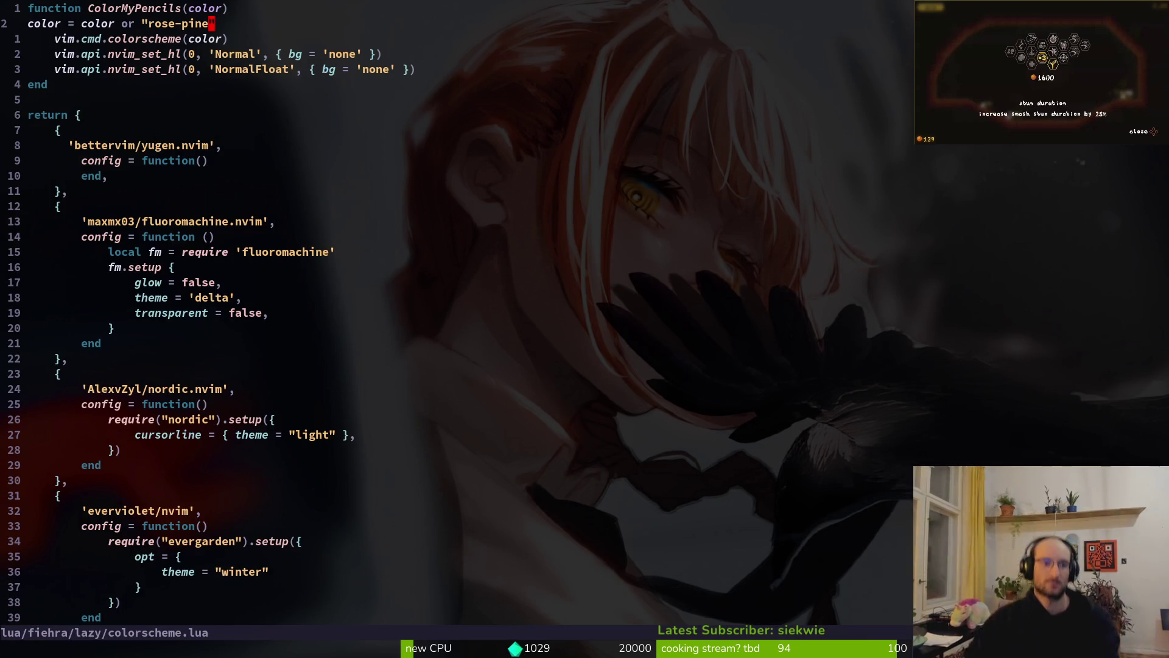
Step: Replace rose-pine with evergarden on line 2, then save and quit
{"action": "key", "text": "h"}
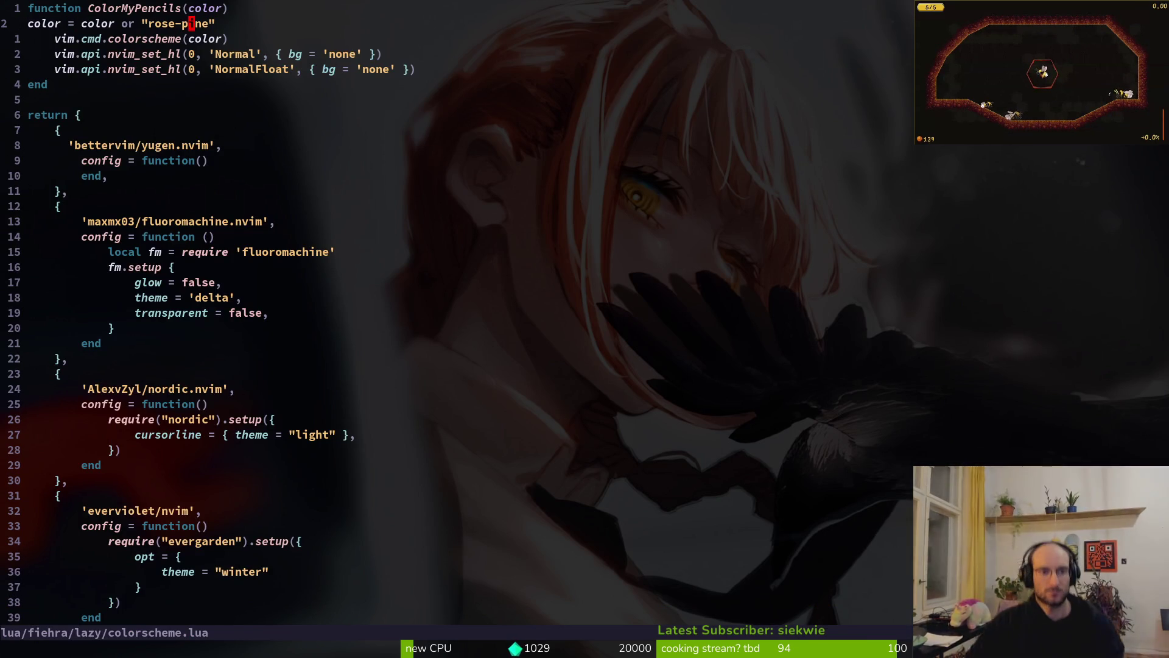
{"action": "key", "text": "c"}
{"action": "key", "text": "i"}
{"action": "key", "text": "quotedbl"}
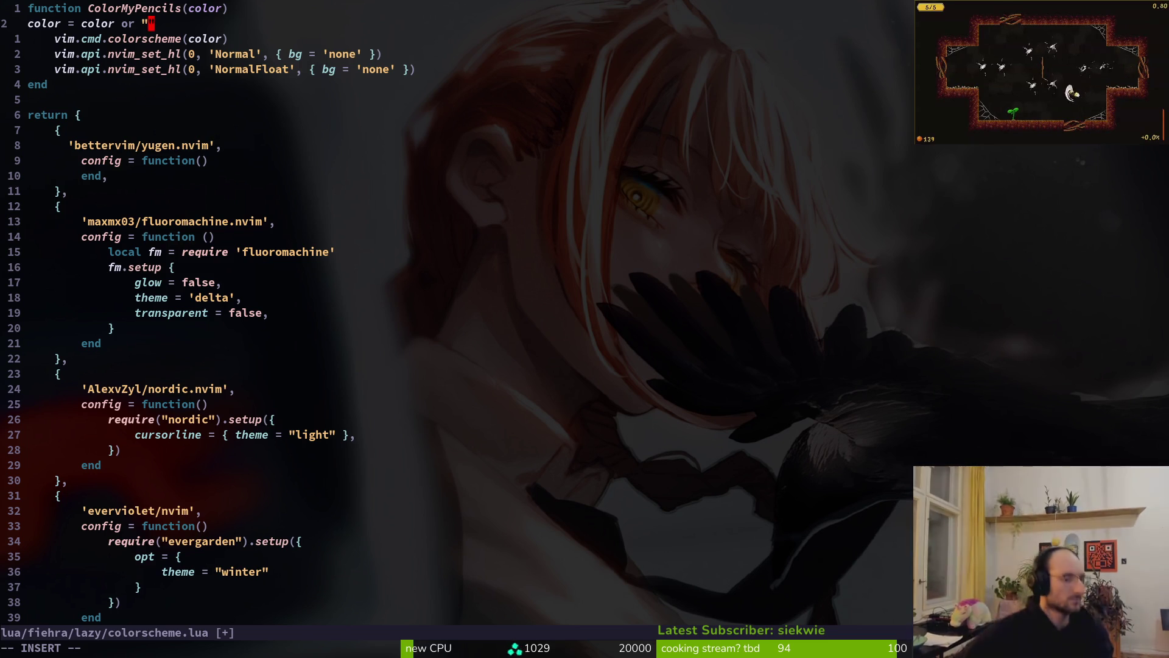
{"action": "type", "text": "eve"}
{"action": "key", "text": "Return"}
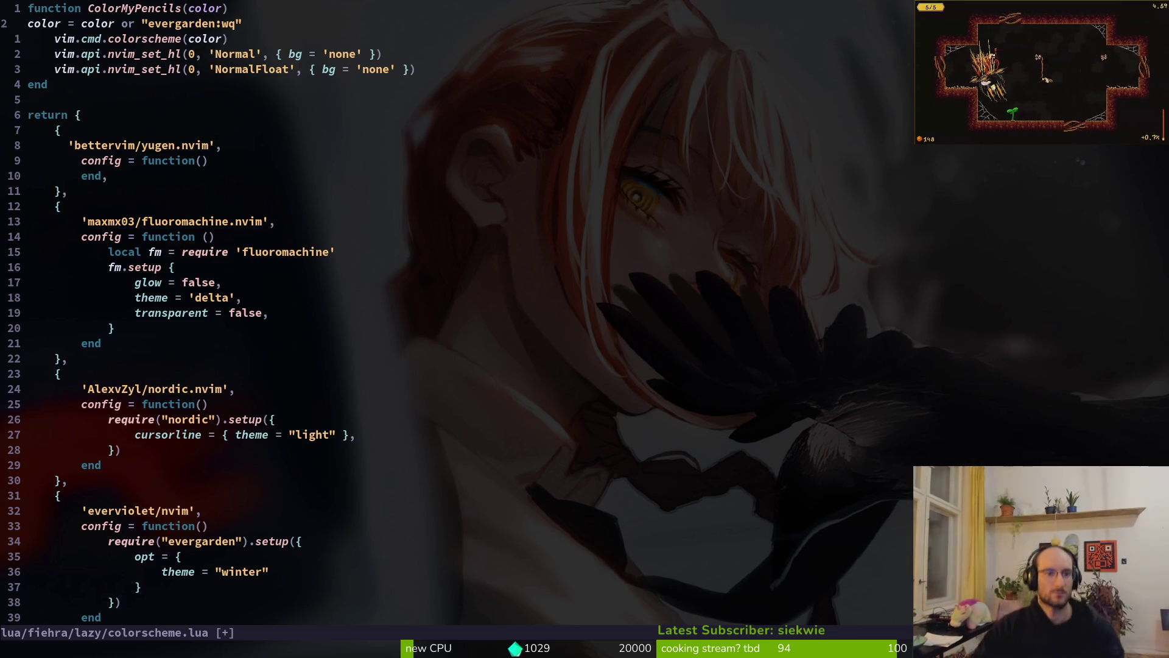
{"action": "key", "text": "u"}
{"action": "key", "text": "i"}
{"action": "key", "text": "BackSpace"}
{"action": "key", "text": "BackSpace"}
{"action": "key", "text": "BackSpace"}
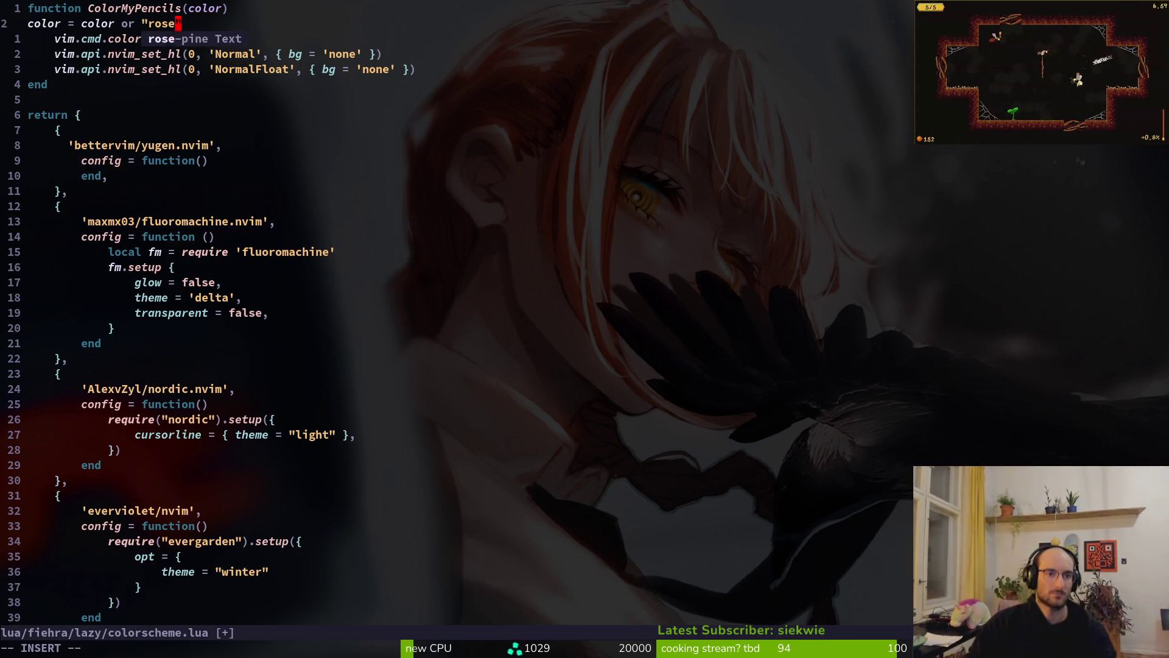
{"action": "type", "text": "evergarden"}
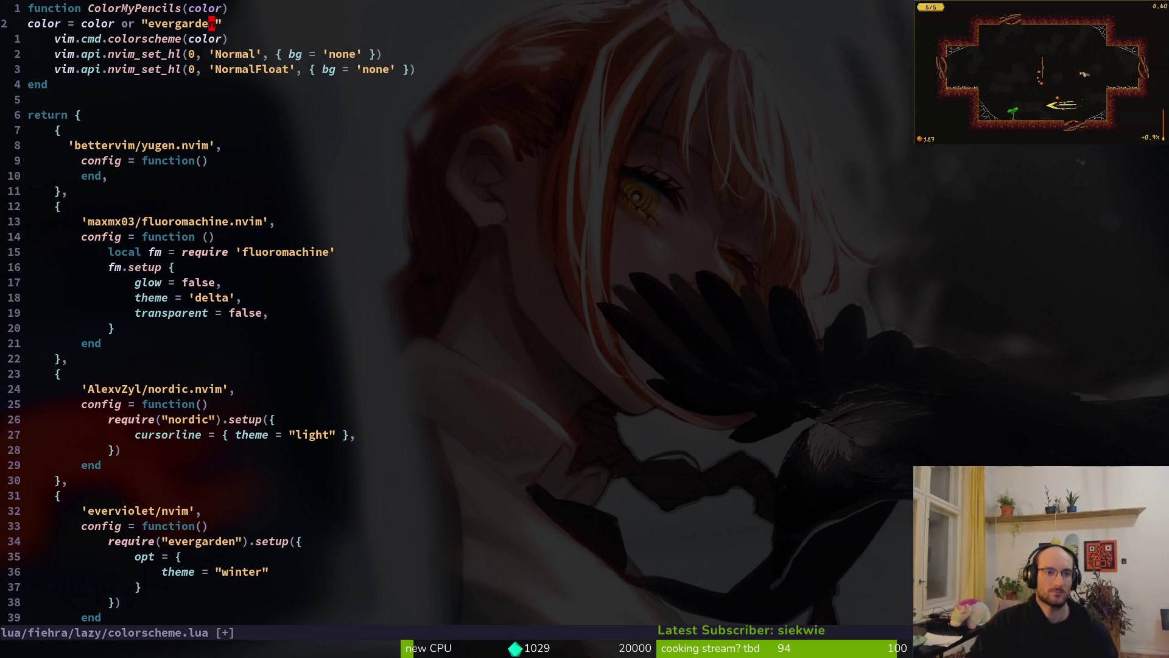
{"action": "type", "text": "q"}
{"action": "key", "text": "Return"}
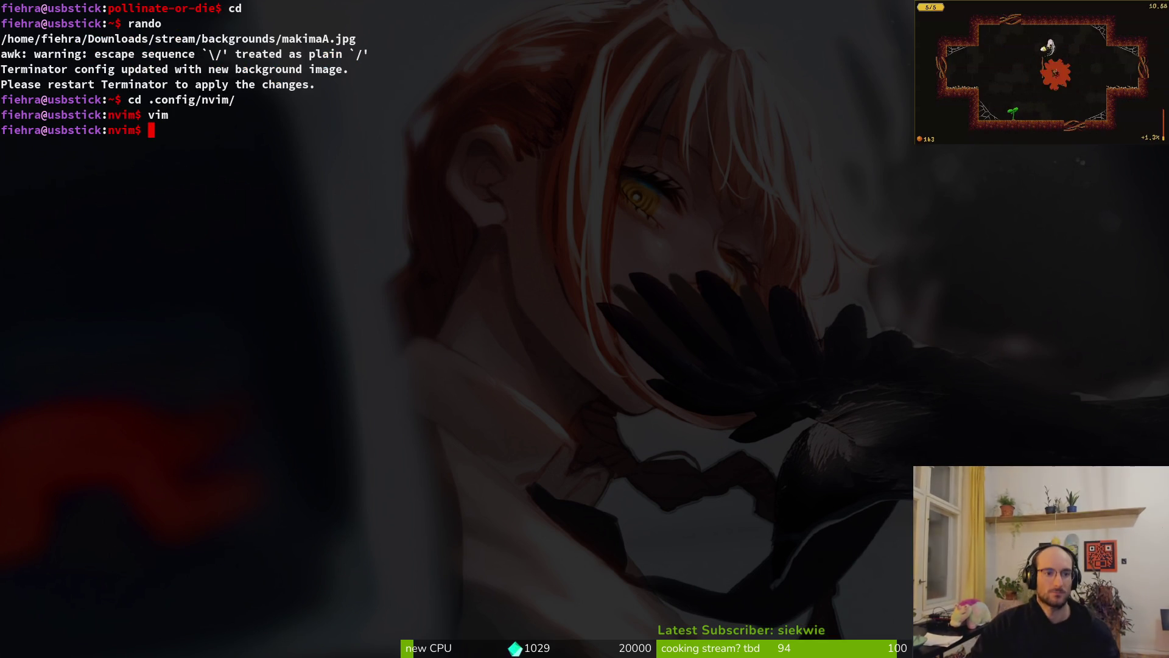
{"action": "type", "text": "cd"}
Step: Open modules/core/globals/debug.helper.gd in Neovim from ~/dev/pollinate-or-die
{"action": "key", "text": "Return"}
{"action": "type", "text": "ck:~$ "}
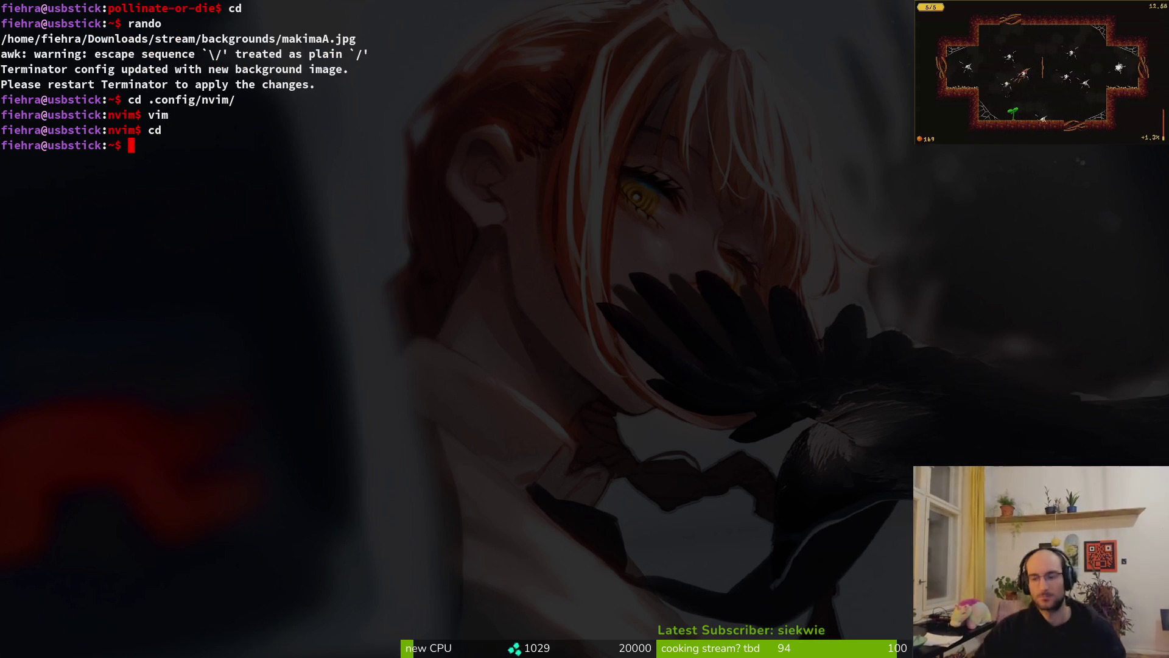
{"action": "type", "text": "c"}
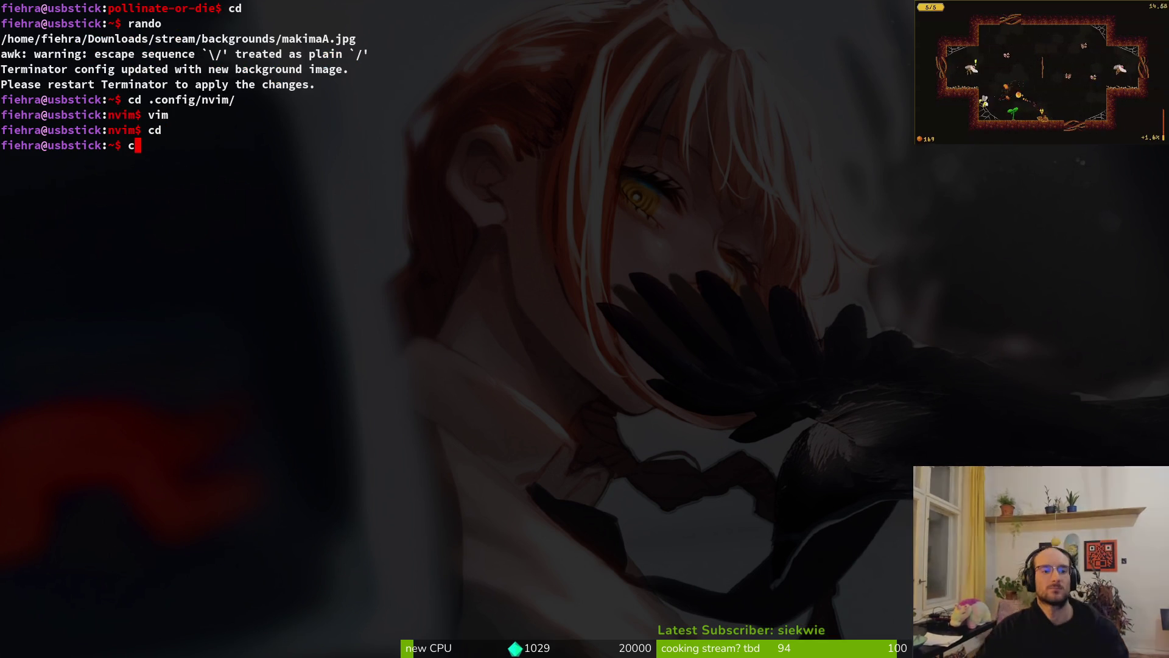
{"action": "type", "text": "d dev/pollinate-or-die/"}
{"action": "key", "text": "Return"}
{"action": "type", "text": "vim"}
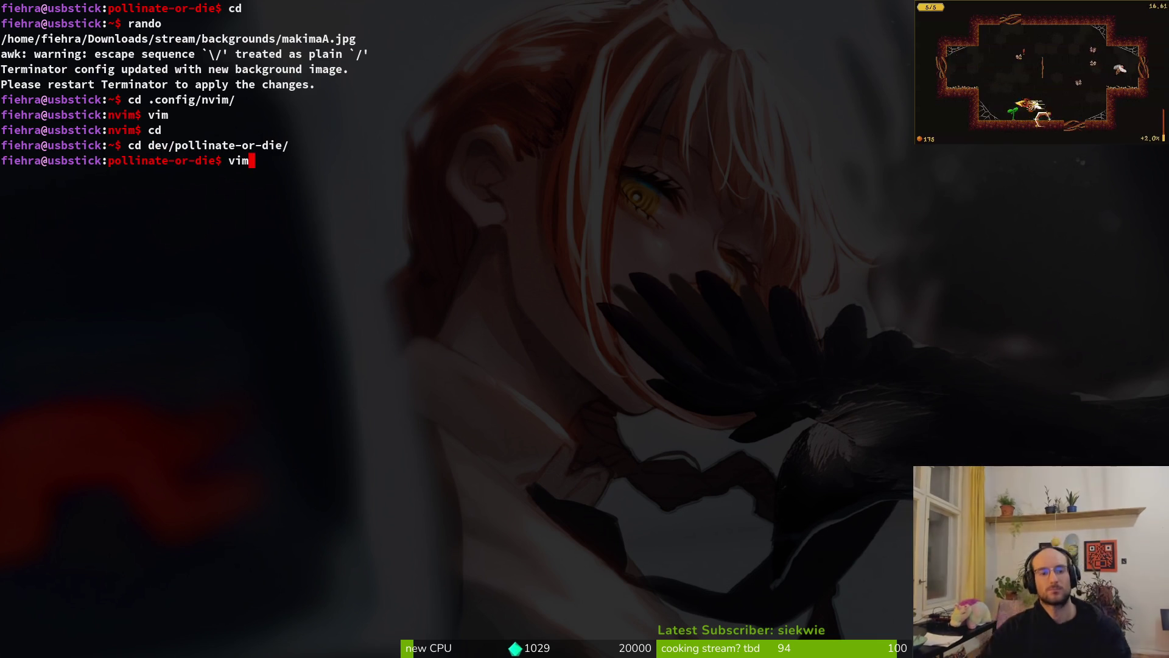
{"action": "key", "text": "Return"}
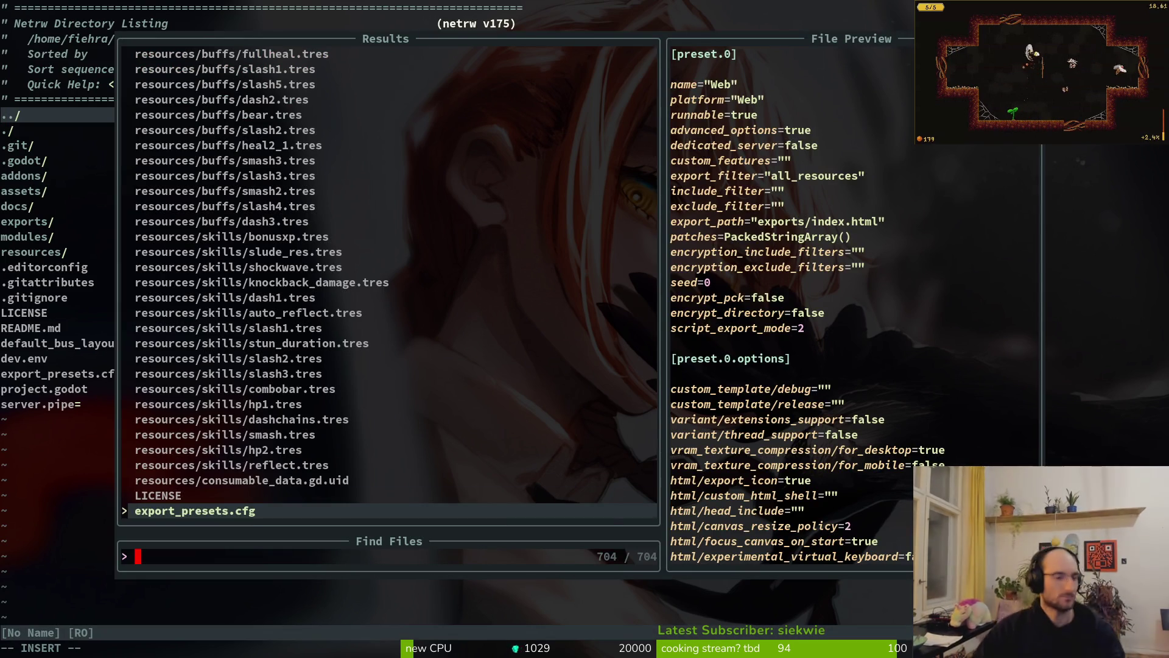
{"action": "key", "text": "Up"}
{"action": "key", "text": "Up"}
{"action": "key", "text": "Up"}
{"action": "type", "text": "g"}
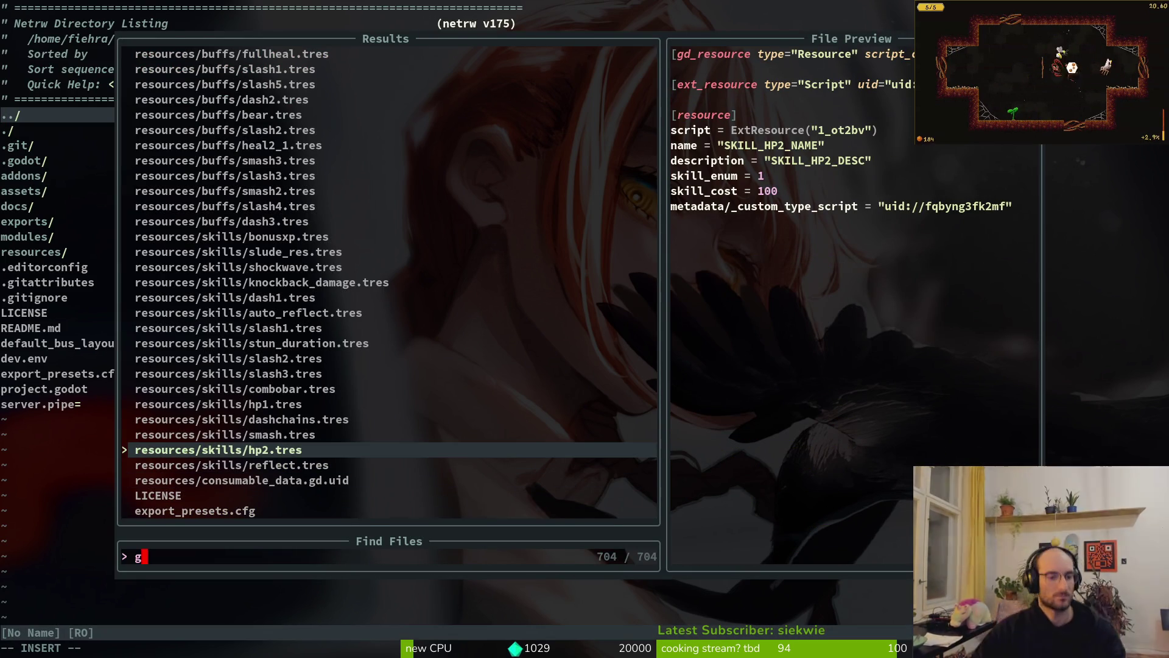
{"action": "key", "text": "Return"}
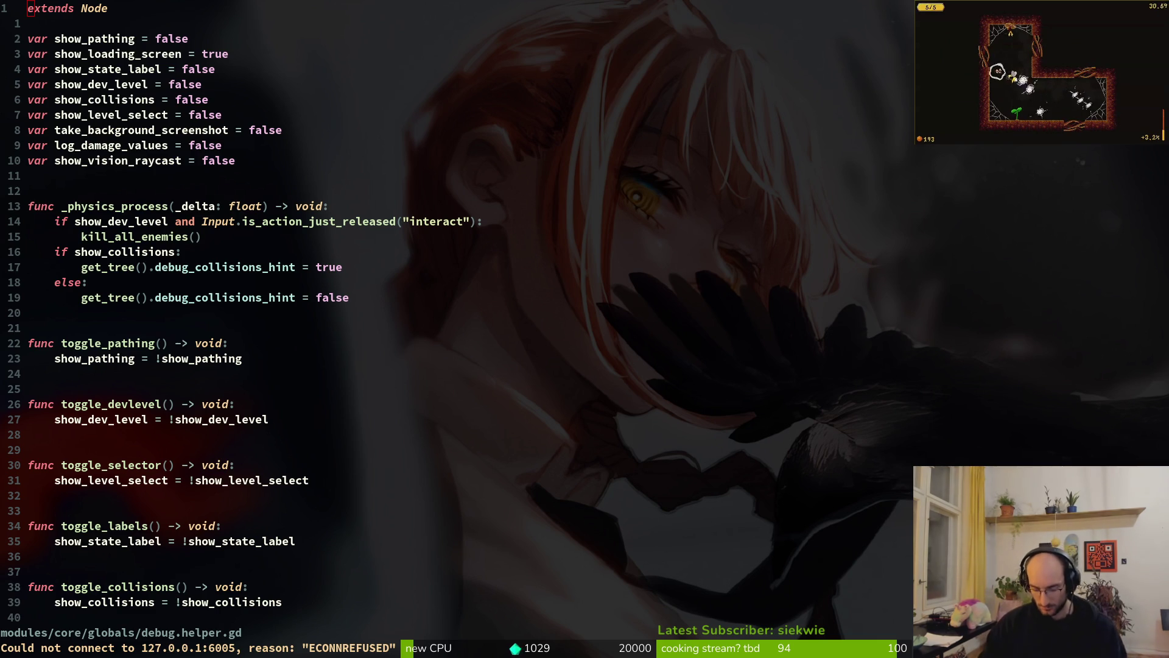
Step: Pause and resume the game preview twice, then bring up Steam's Pollinate or Die Playtest page
{"action": "key", "text": "Escape"}
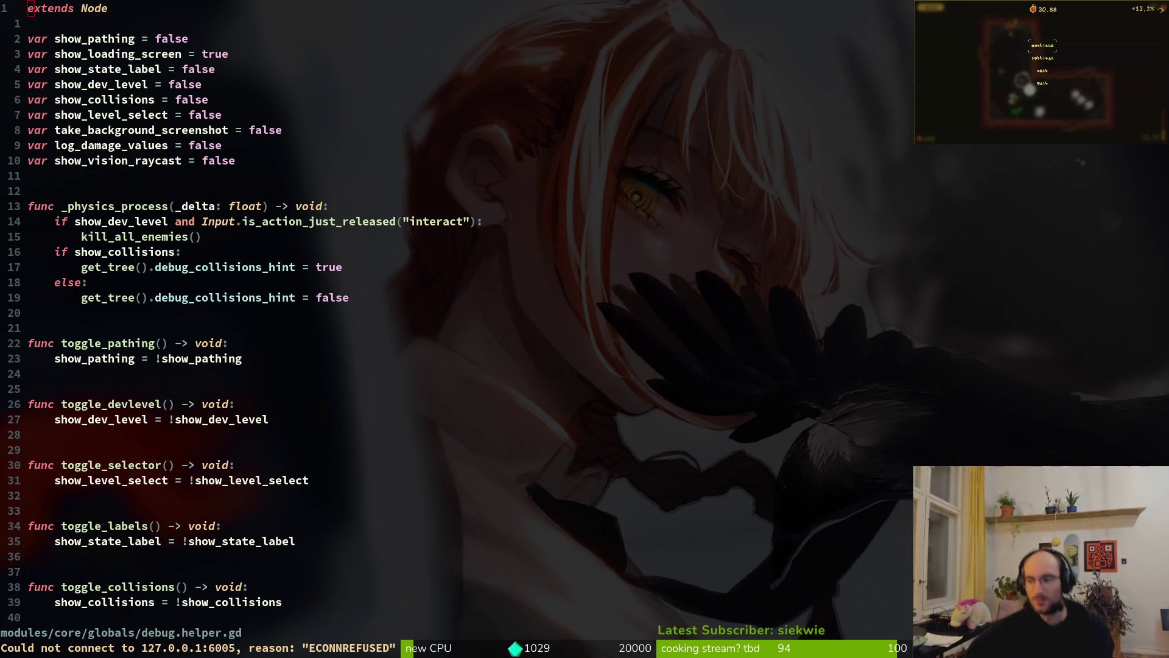
{"action": "key", "text": "Return"}
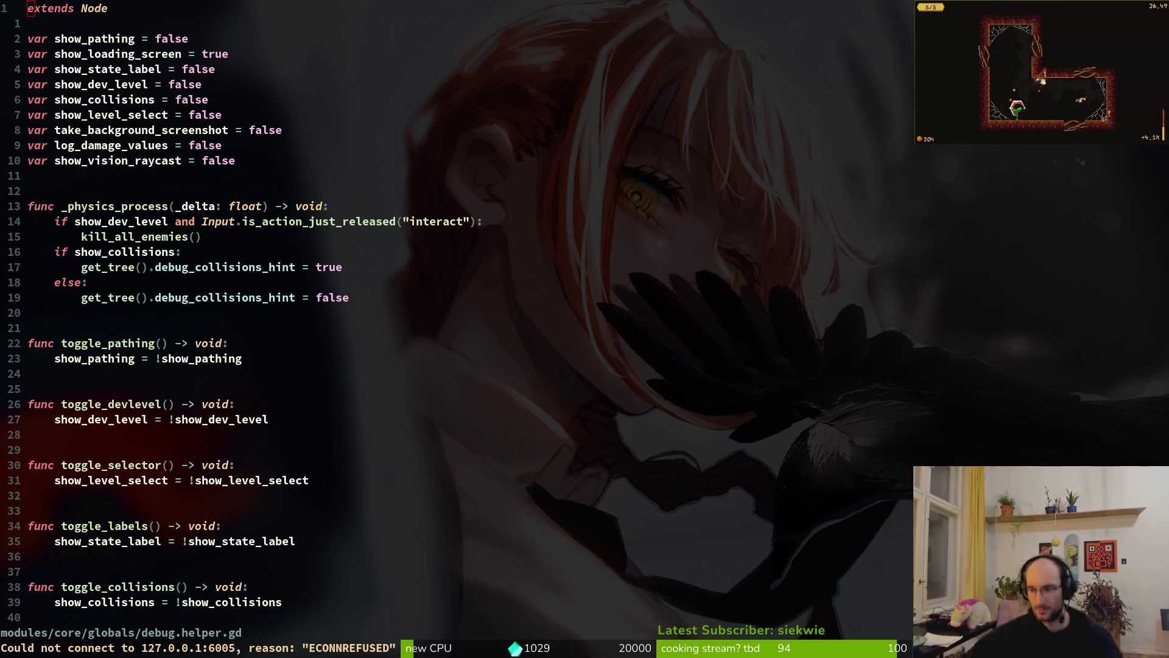
{"action": "key", "text": "alt+Tab"}
{"action": "key", "text": "alt+Tab"}
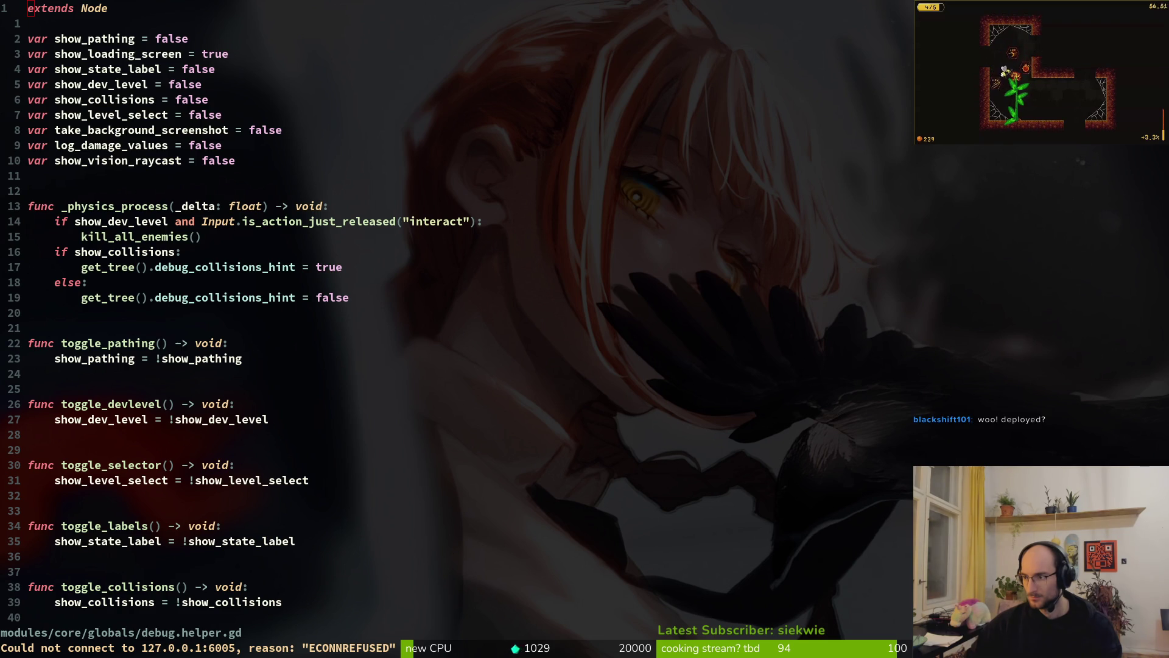
{"action": "key", "text": "Escape"}
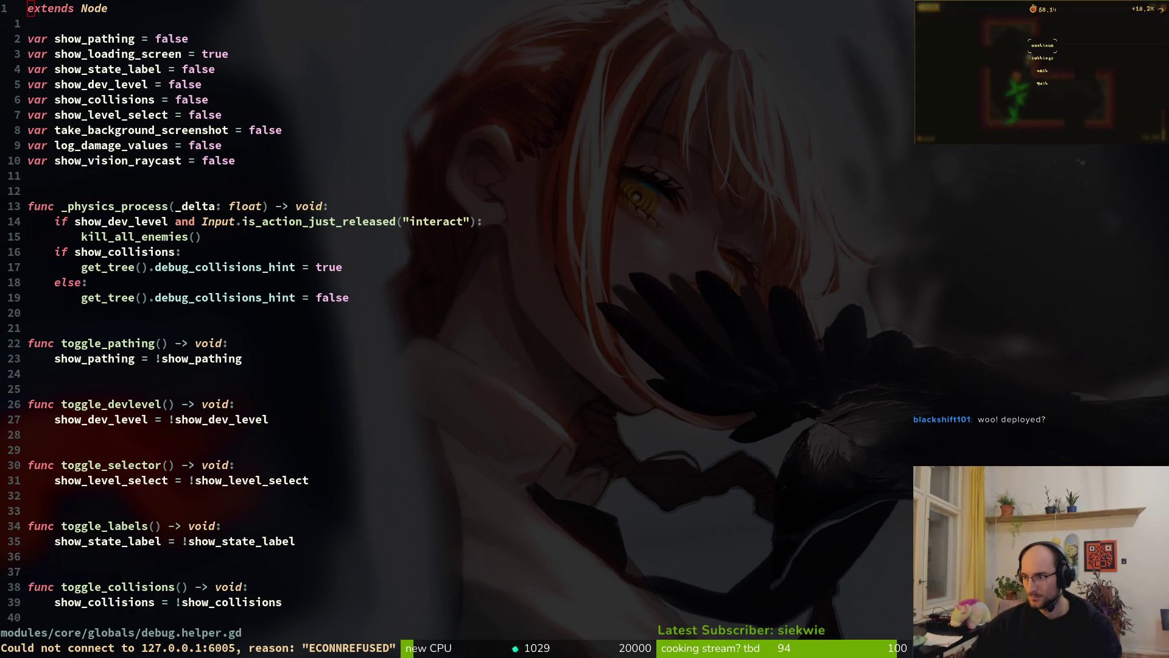
{"action": "key", "text": "Escape"}
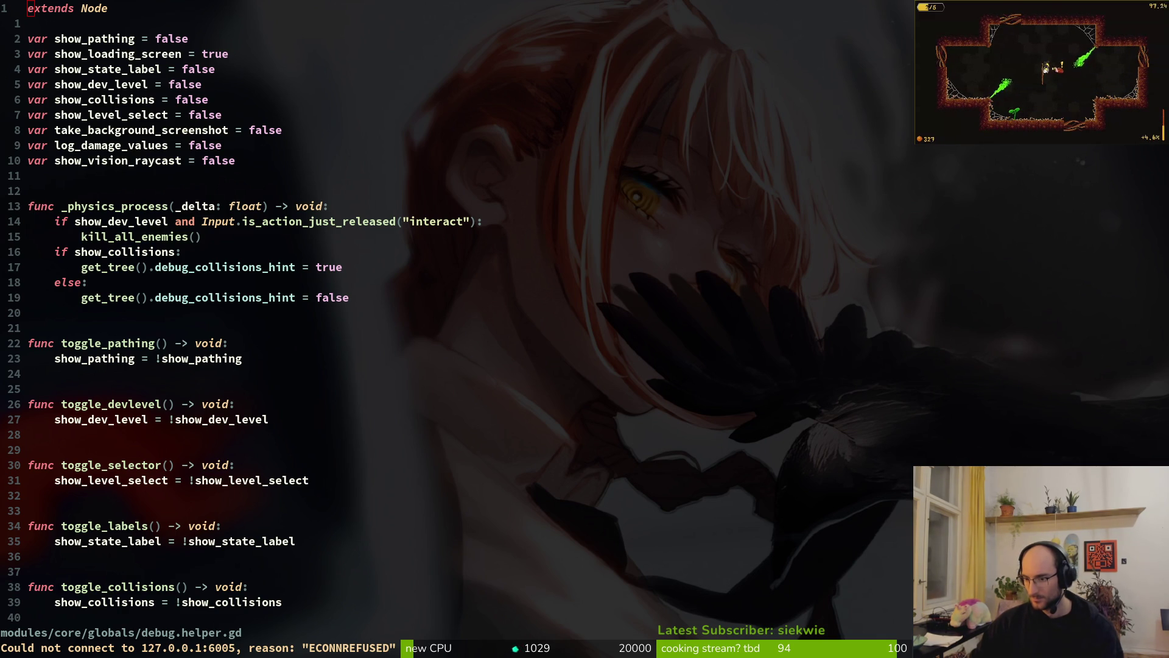
{"action": "key", "text": "alt+Tab"}
Step: Check the playtest's installed files in Properties, then launch Pollinate or Die Playtest
{"action": "left_click", "coordinate": [965, 333]}
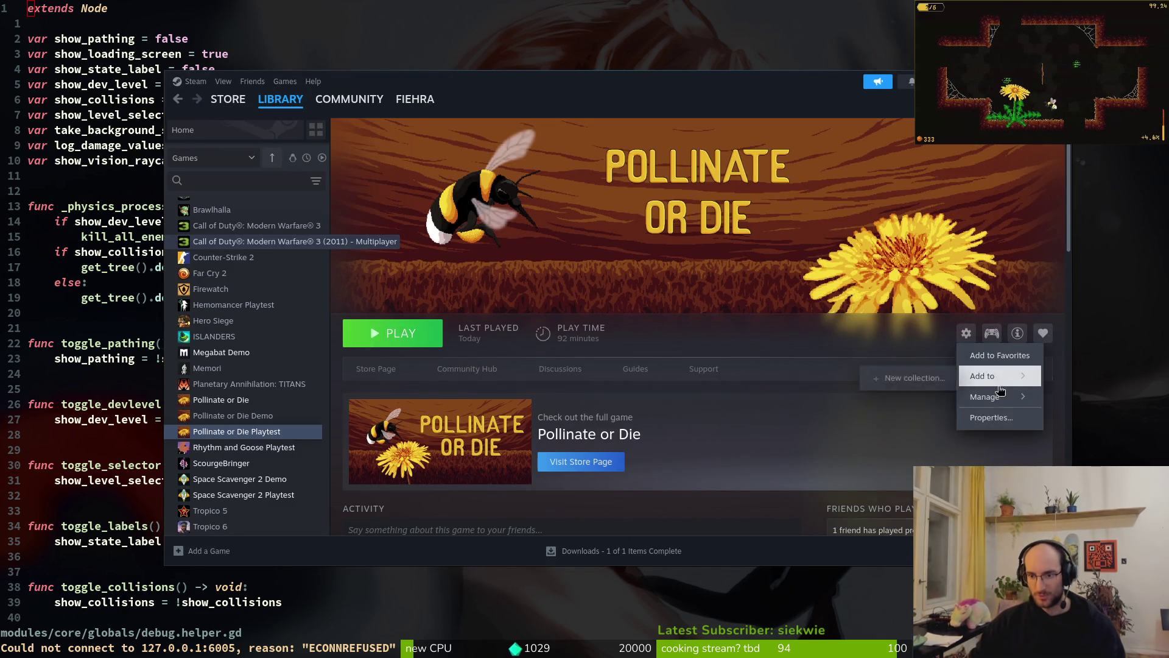
{"action": "left_click", "coordinate": [990, 419]}
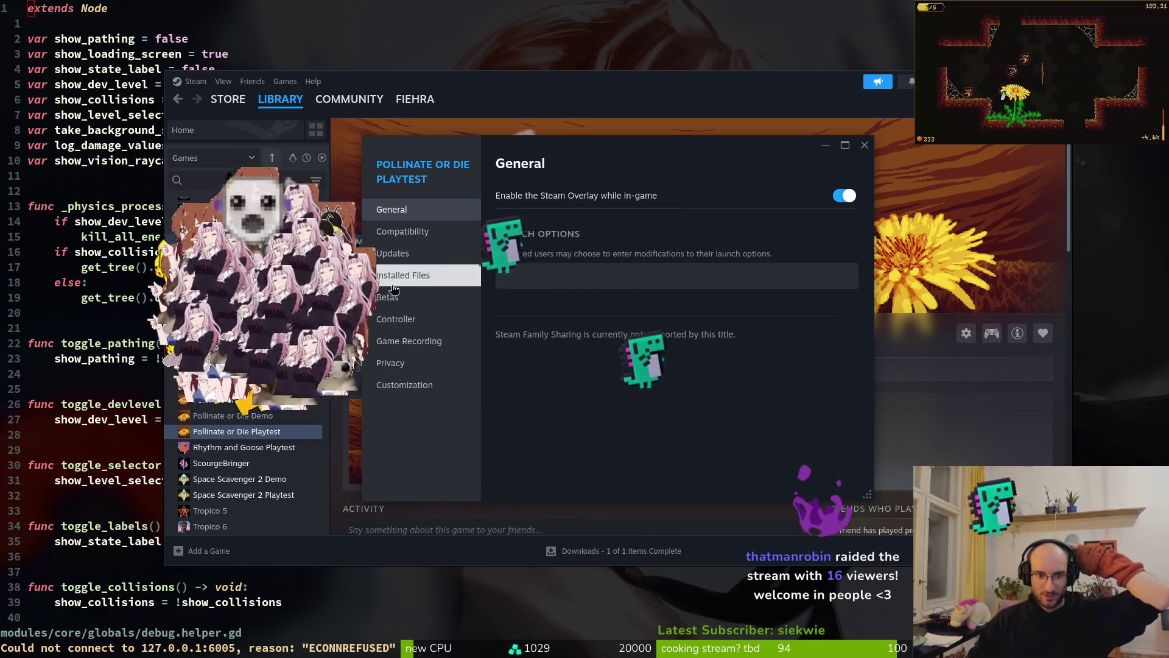
{"action": "left_click", "coordinate": [453, 277]}
{"action": "left_click", "coordinate": [792, 272]}
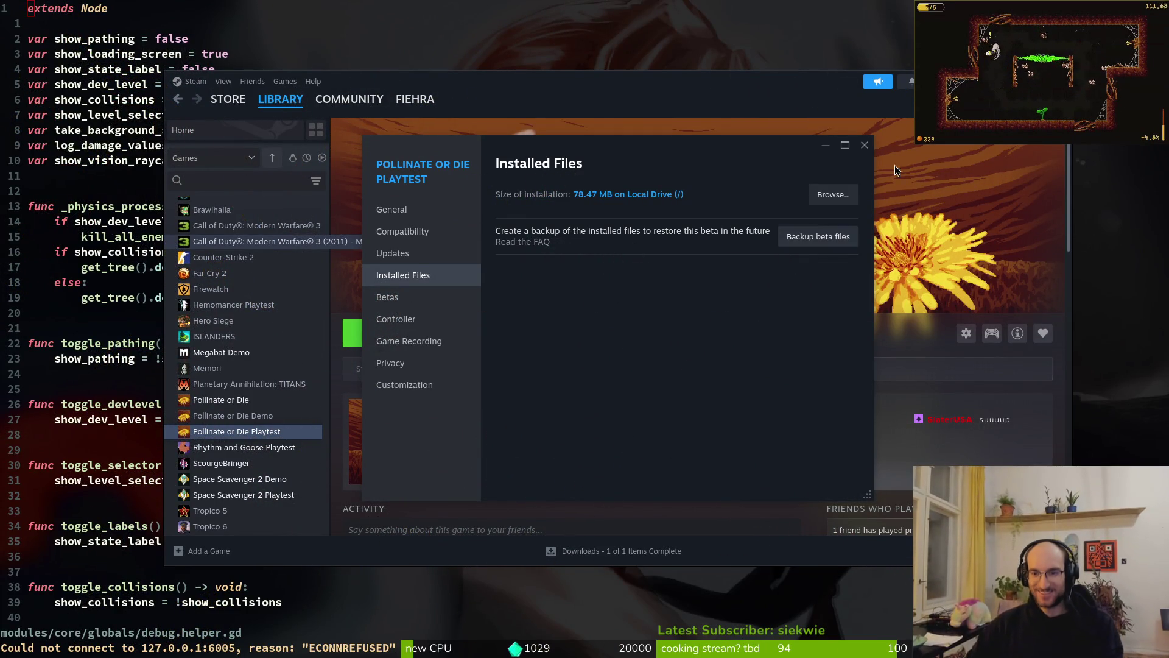
{"action": "left_click", "coordinate": [865, 145]}
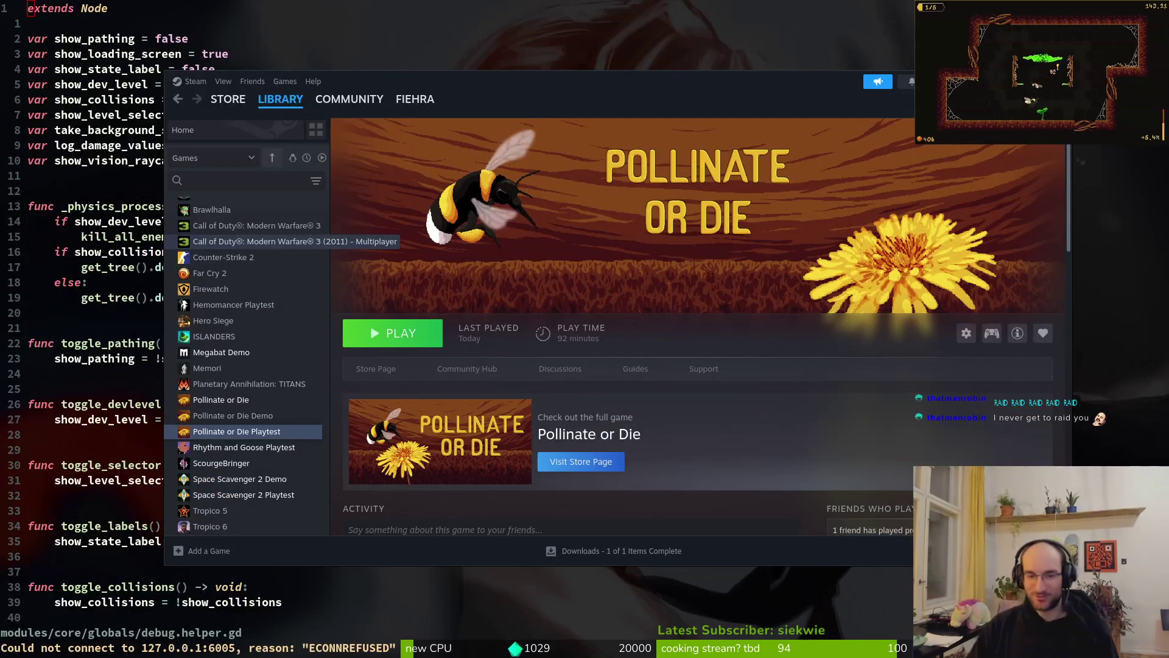
{"action": "left_click", "coordinate": [378, 336]}
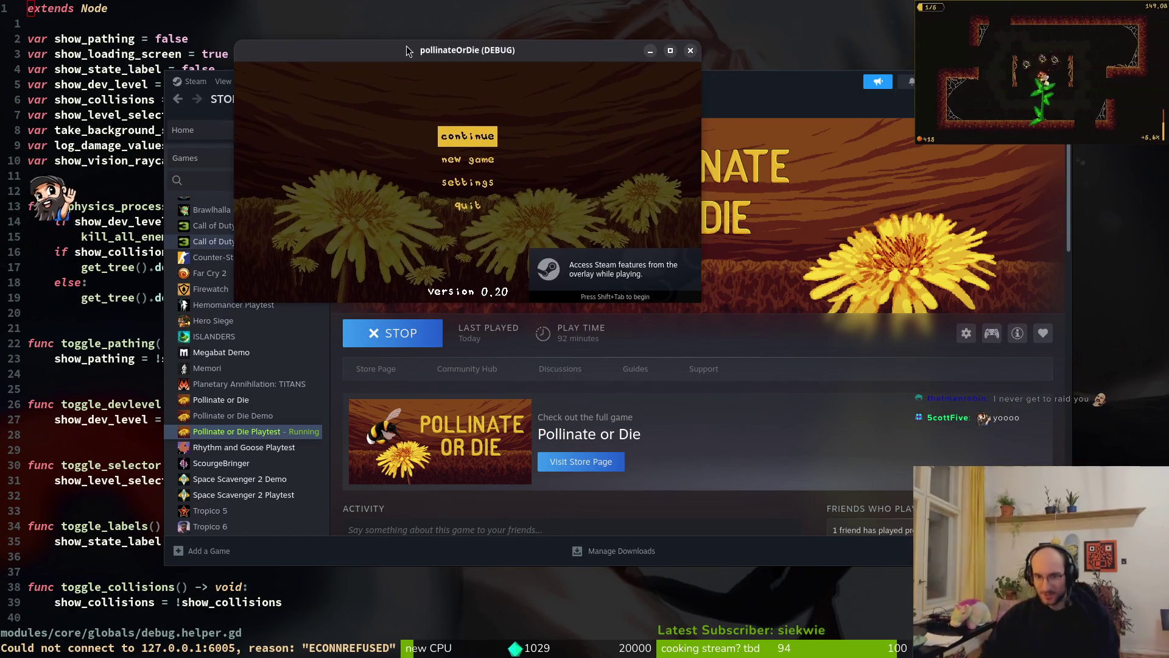
Step: Maximize the game window and continue the saved run from the main menu
{"action": "double_click", "coordinate": [379, 56]}
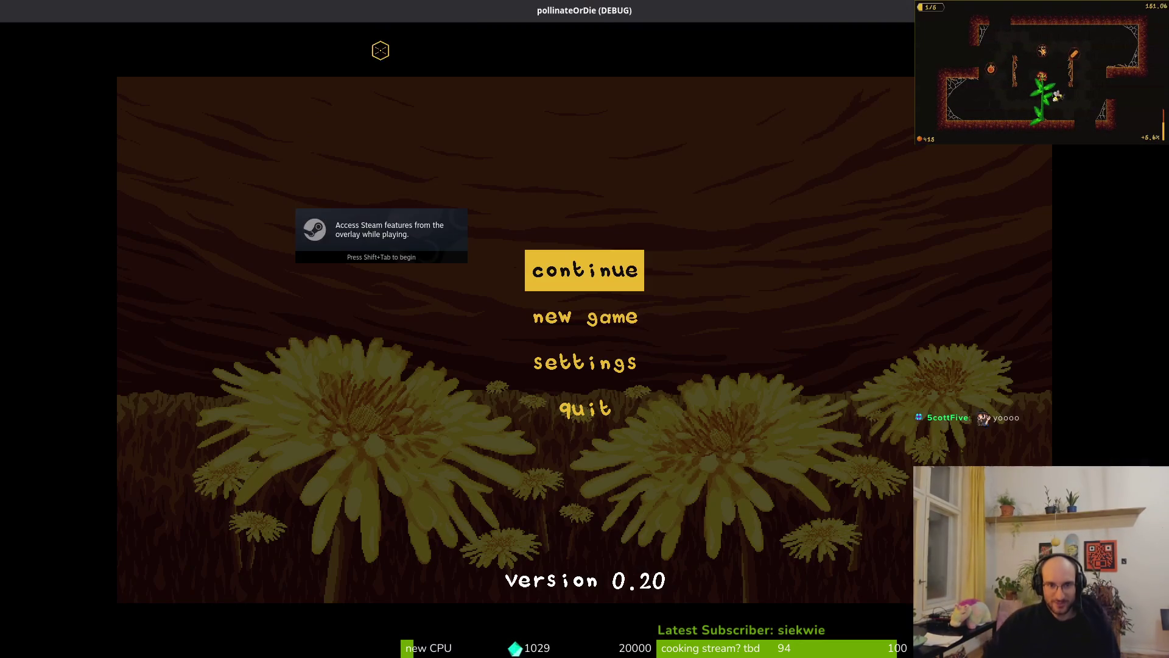
{"action": "key", "text": "Return"}
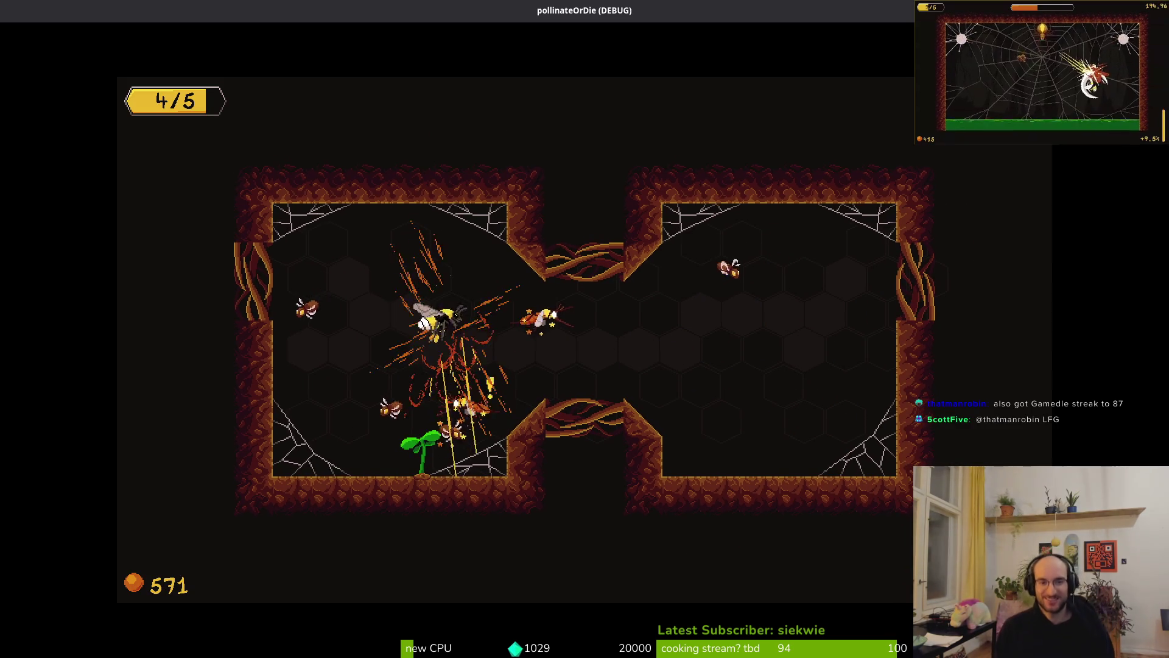
Step: Pause and resume the level with Esc, then pause again at the 116.61 timer
{"action": "key", "text": "Escape"}
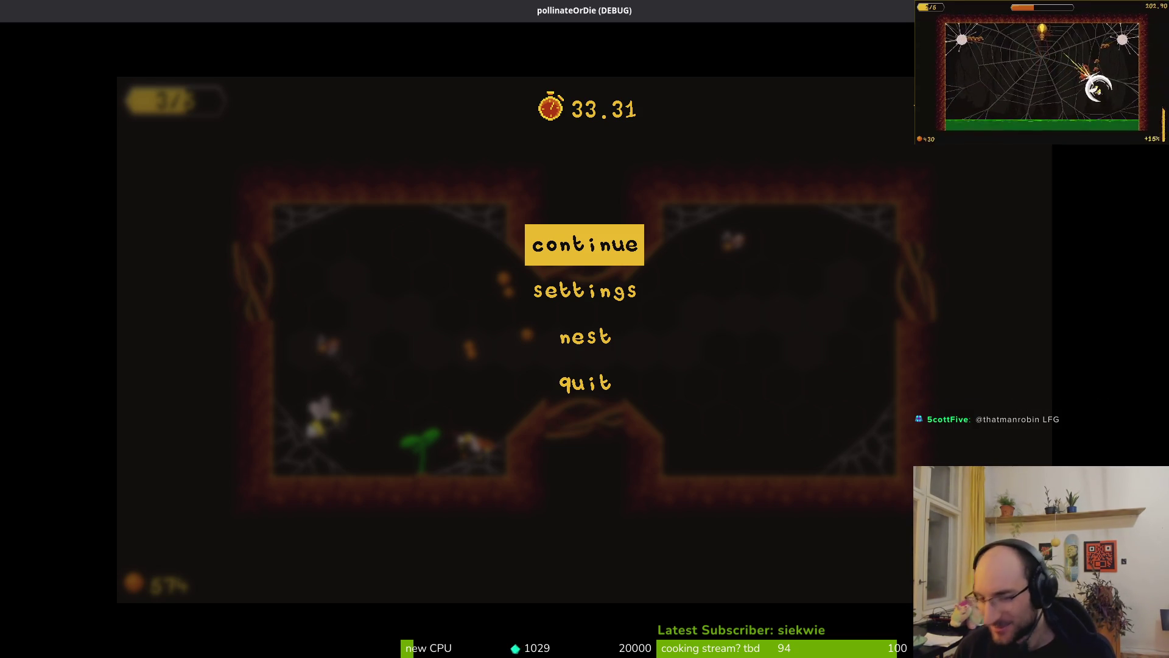
{"action": "key", "text": "Return"}
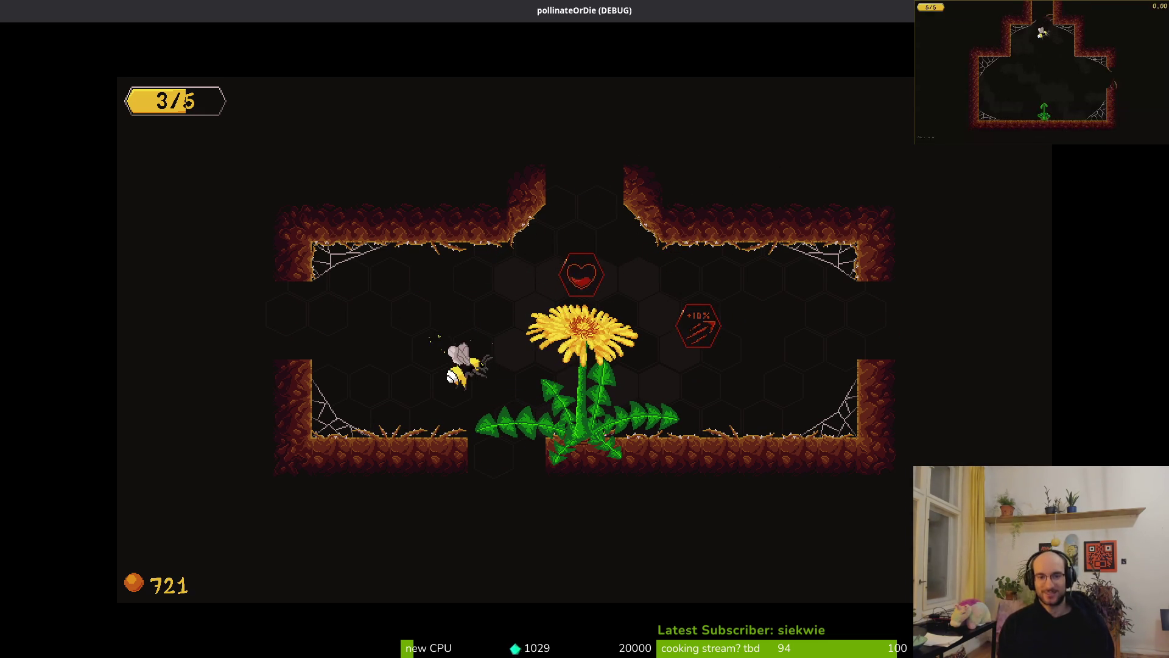
{"action": "key", "text": "Escape"}
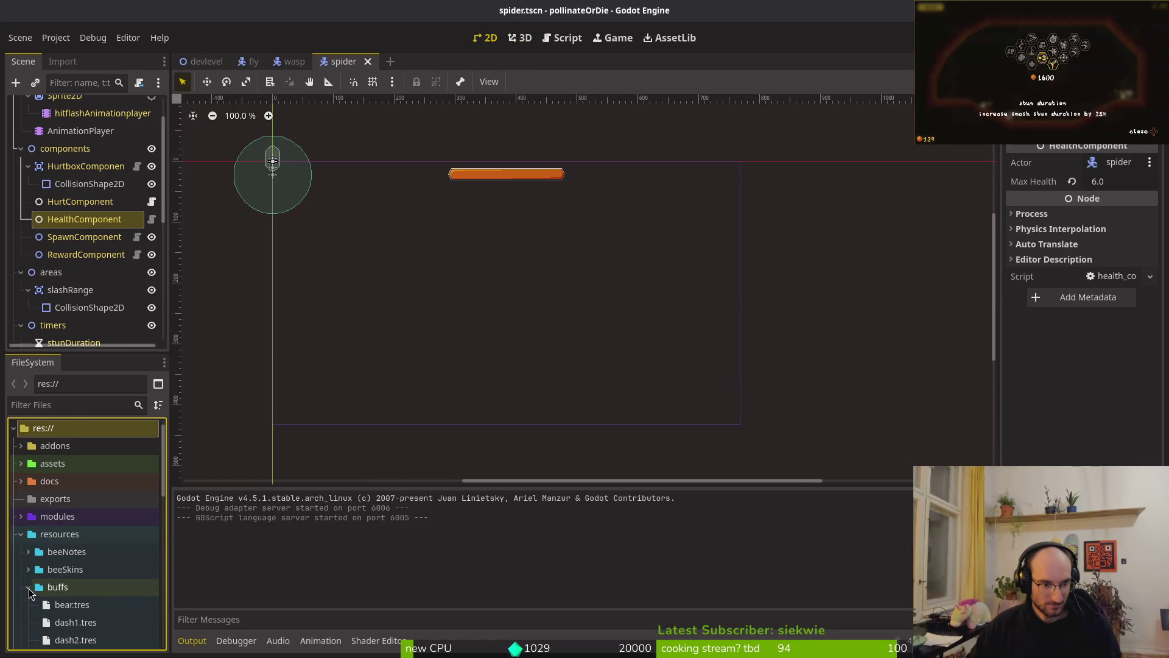
Step: Set slash5.tres Modifier Value to 0.25 after comparing the other slash buffs, and save
{"action": "scroll", "coordinate": [61, 572], "scroll_direction": "down", "scroll_amount": 10}
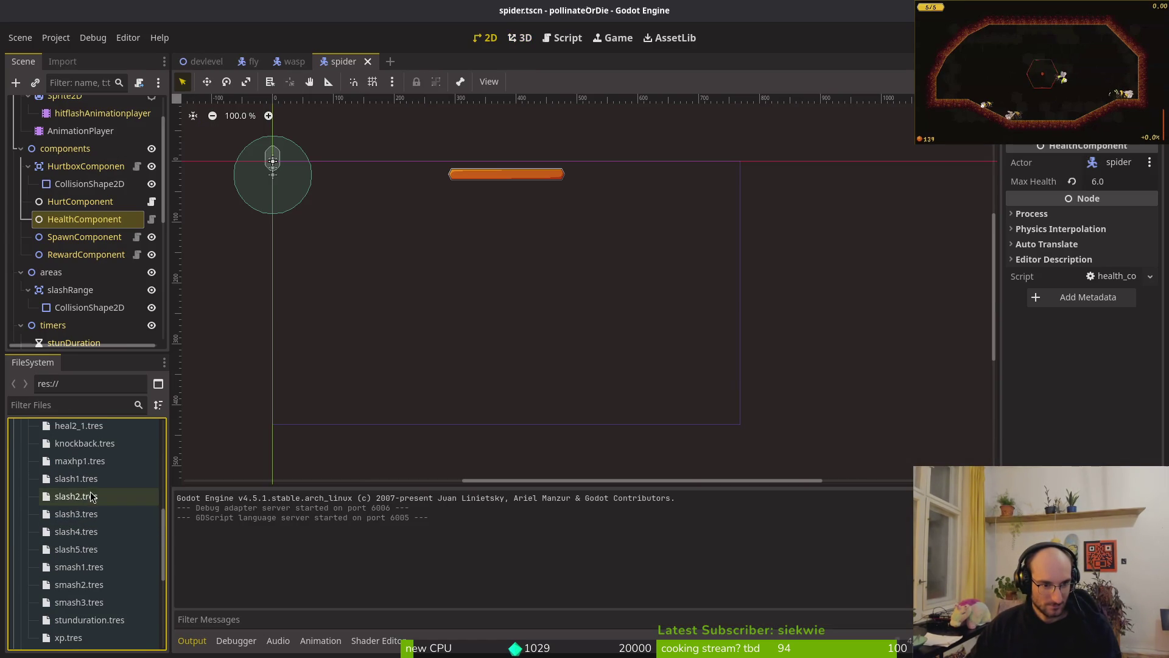
{"action": "left_click", "coordinate": [67, 477]}
{"action": "left_click", "coordinate": [62, 511]}
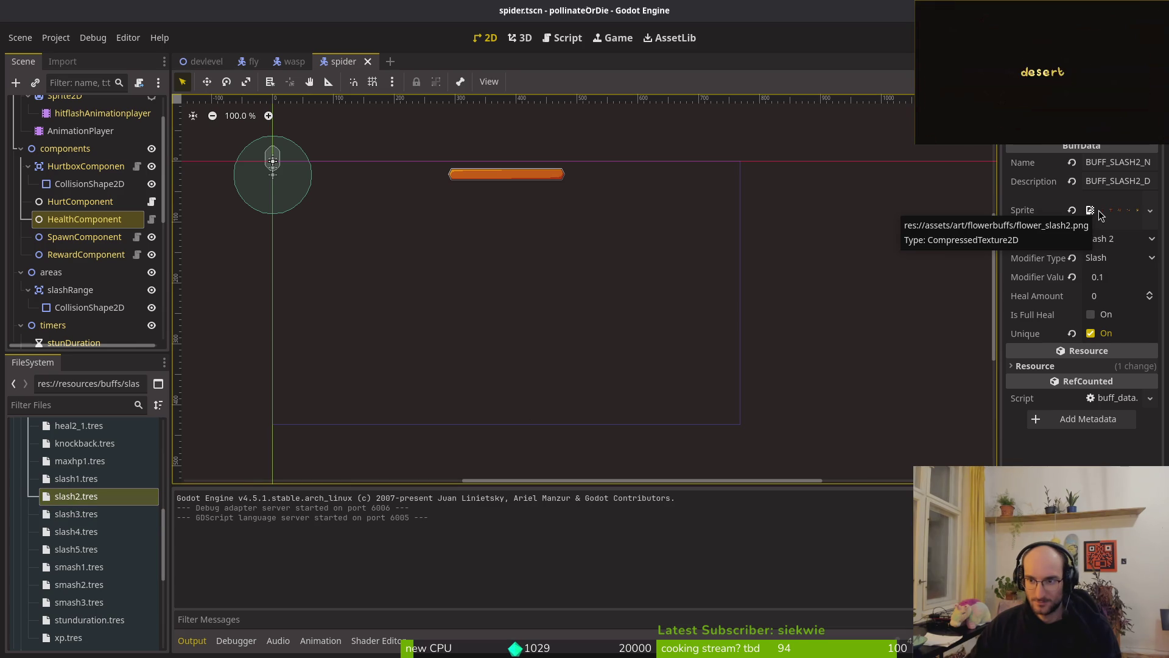
{"action": "left_click", "coordinate": [88, 550]}
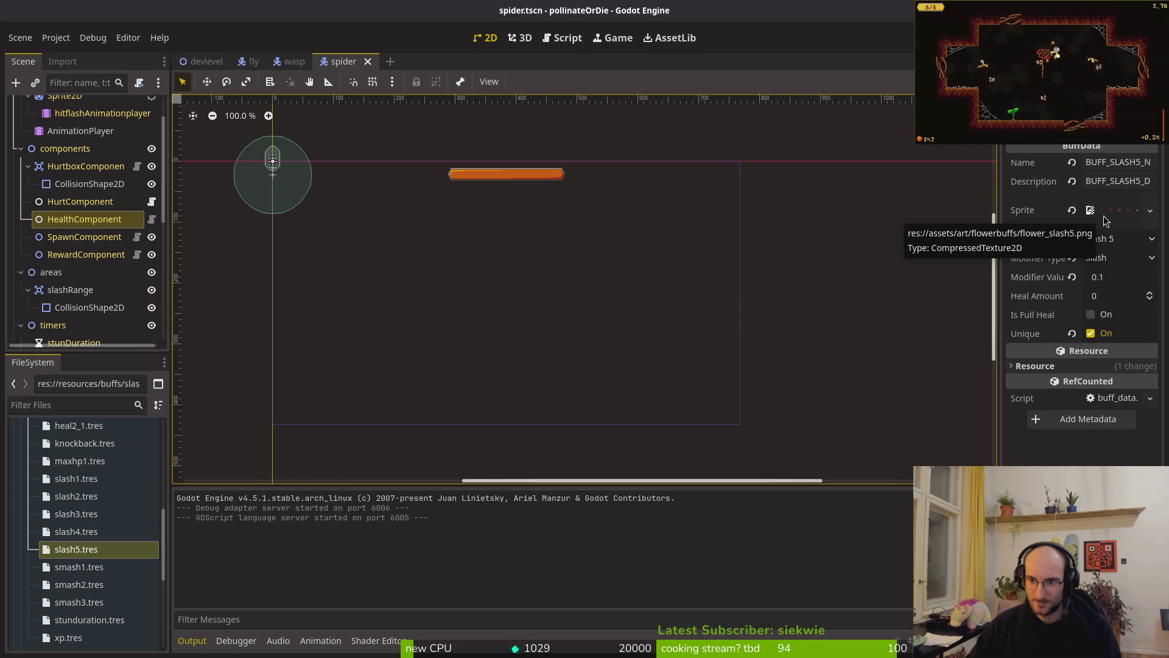
{"action": "left_click", "coordinate": [1121, 278]}
{"action": "type", "text": "0.25"}
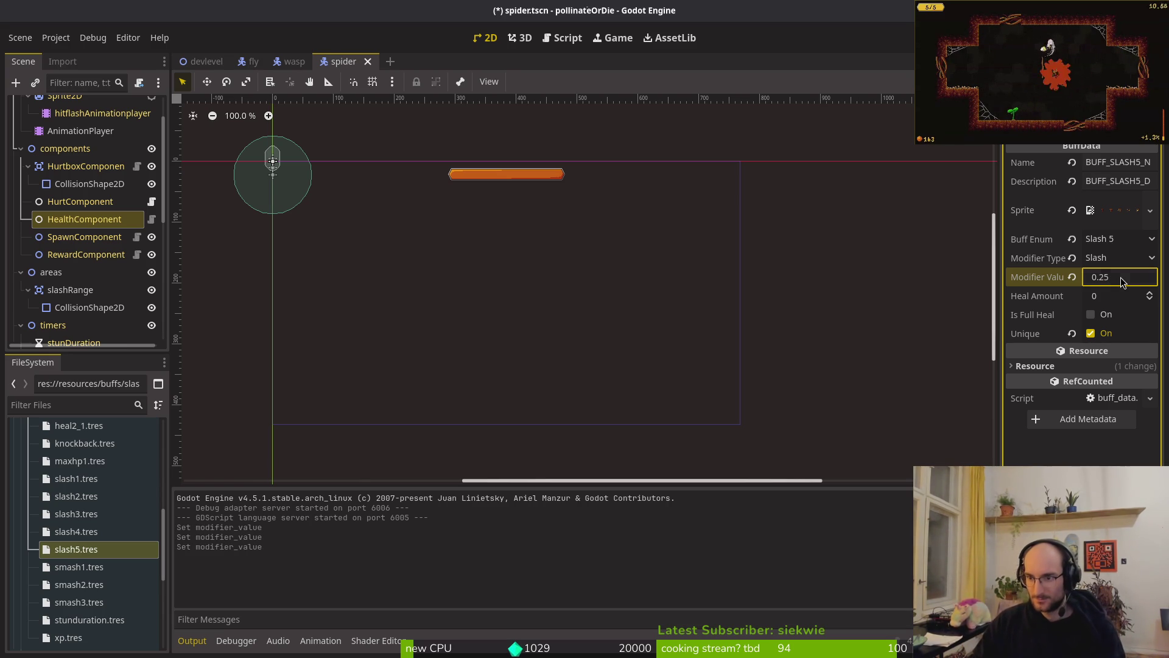
{"action": "left_click", "coordinate": [74, 533]}
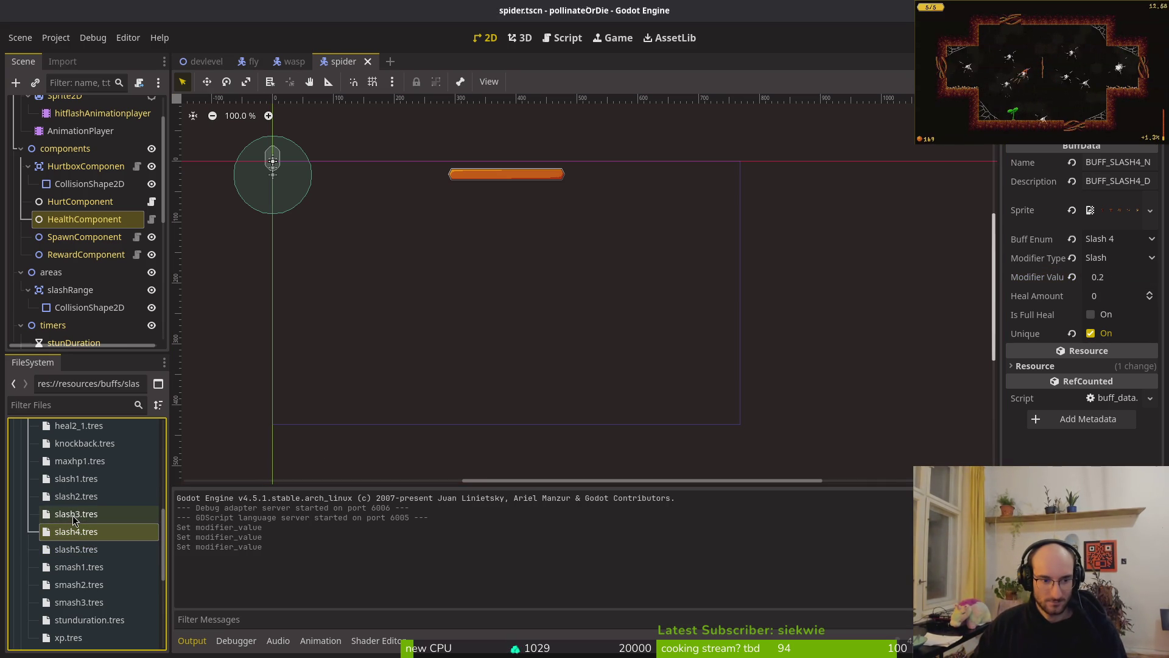
{"action": "left_click", "coordinate": [74, 479]}
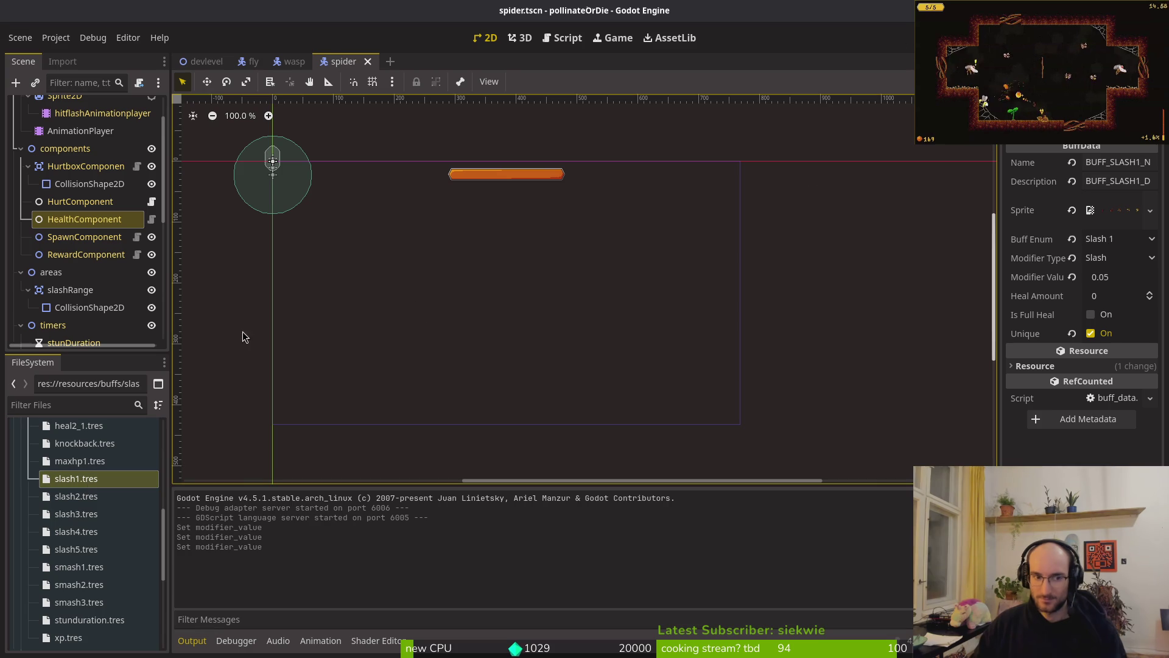
{"action": "key", "text": "ctrl+s"}
{"action": "key", "text": "alt+Tab"}
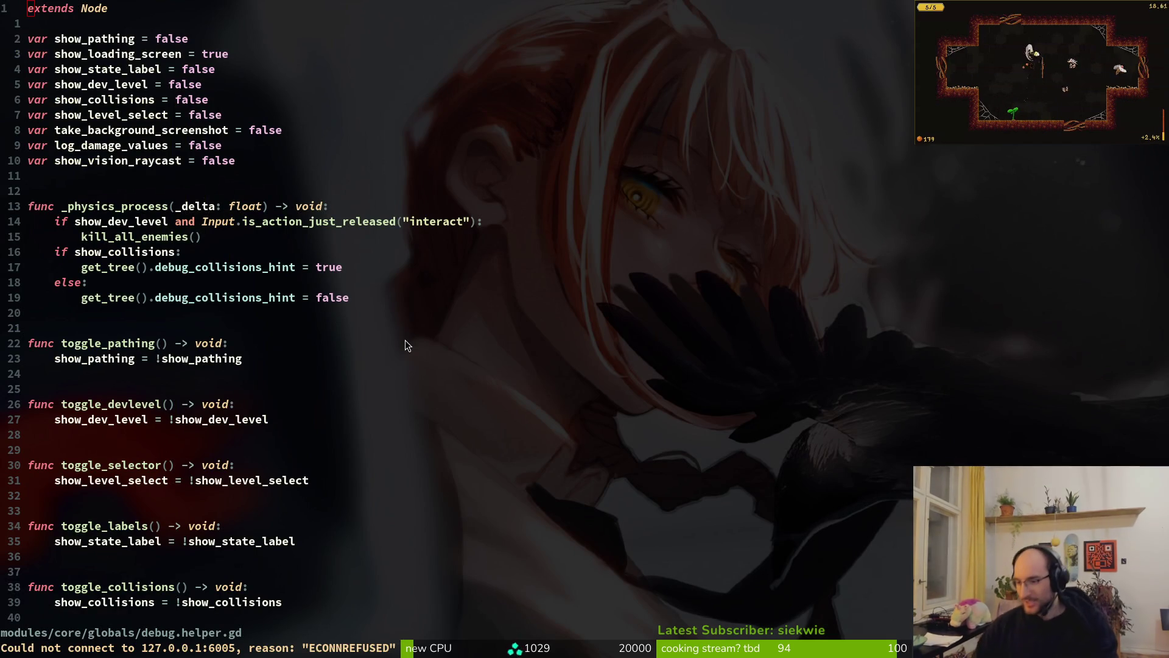
Step: Resume the debug game and fly the bee to collect pollen and slash enemies
{"action": "key", "text": "alt+Tab"}
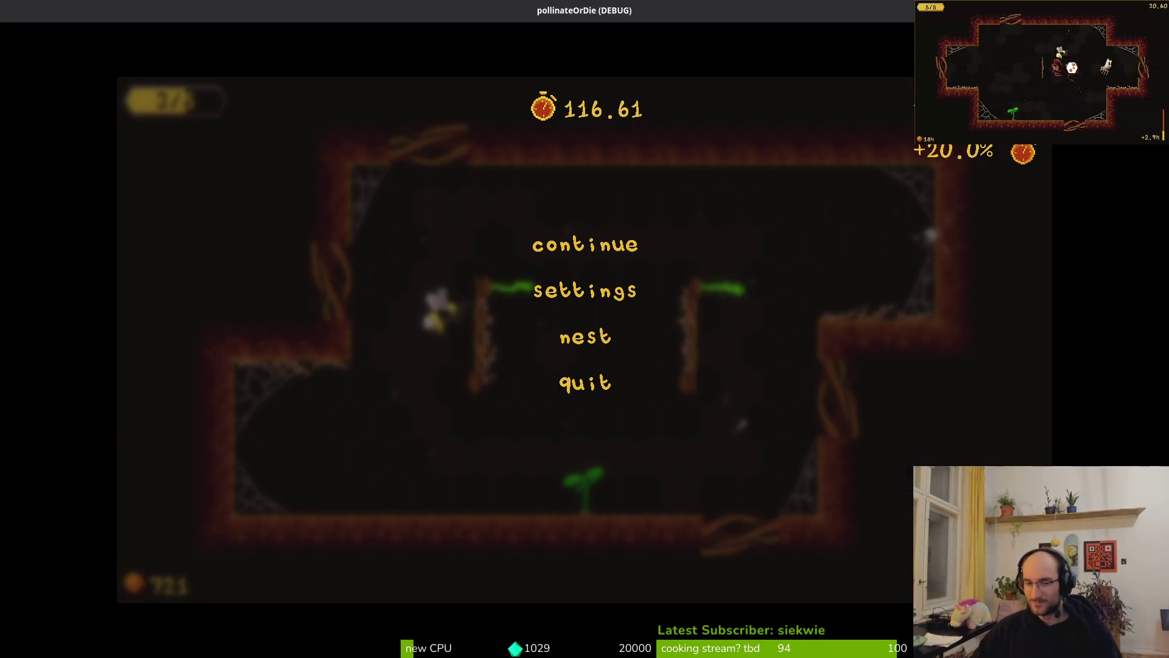
{"action": "key", "text": "Escape"}
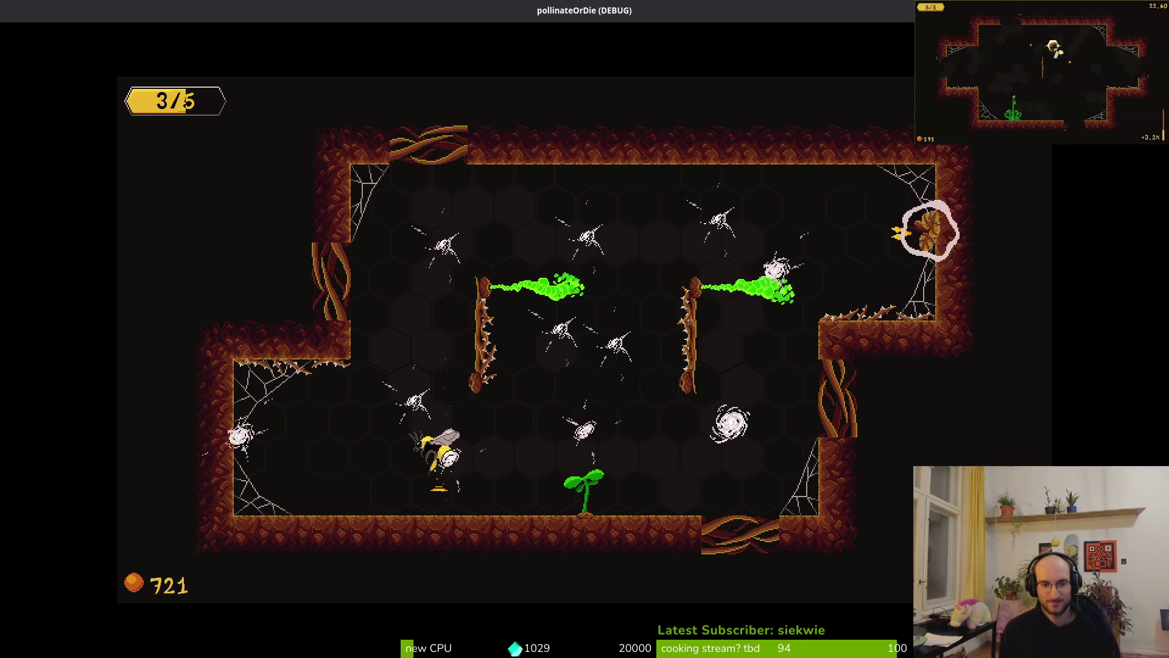
{"action": "key", "text": "s"}
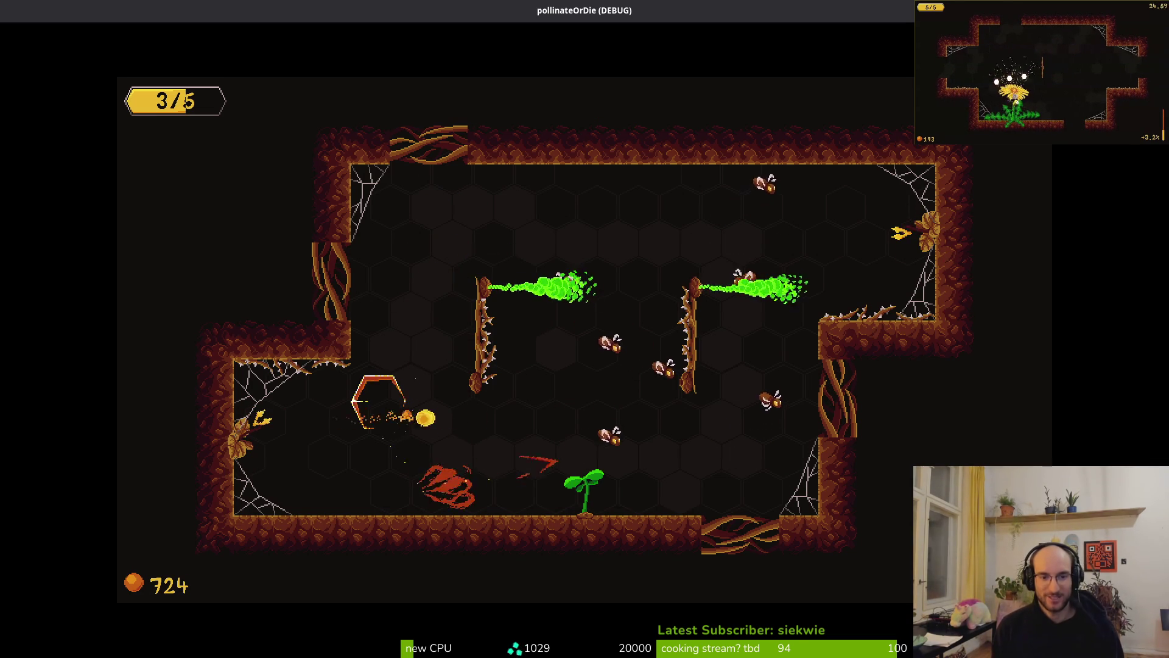
{"action": "key", "text": "a"}
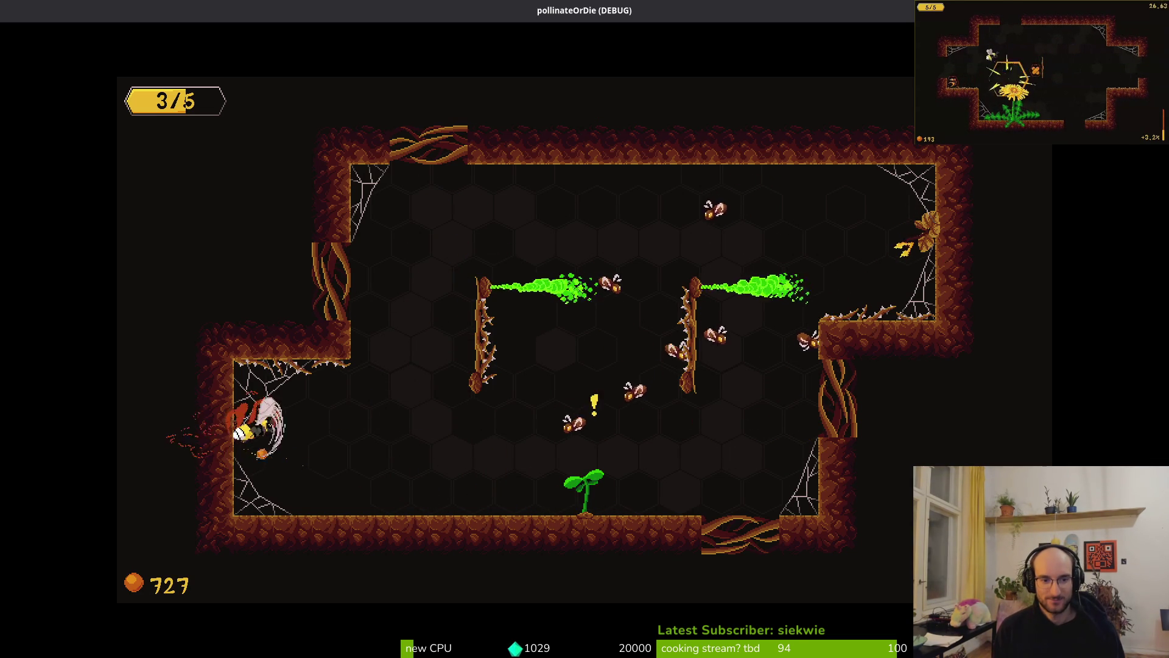
{"action": "key", "text": "d"}
{"action": "key", "text": "w"}
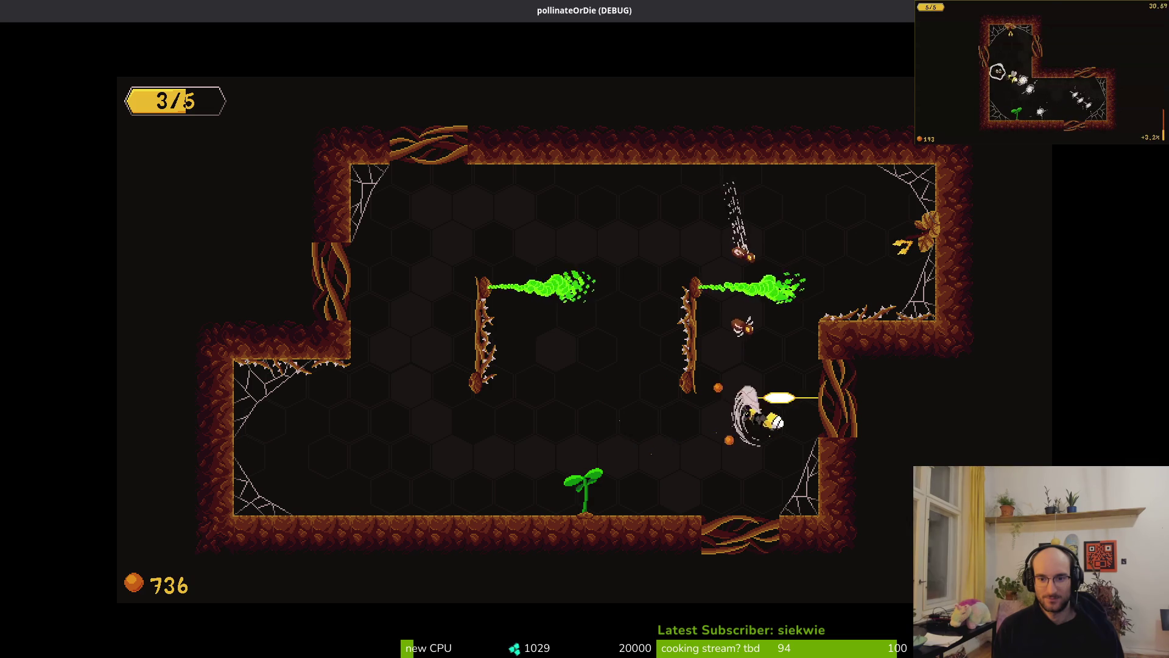
{"action": "key", "text": "d"}
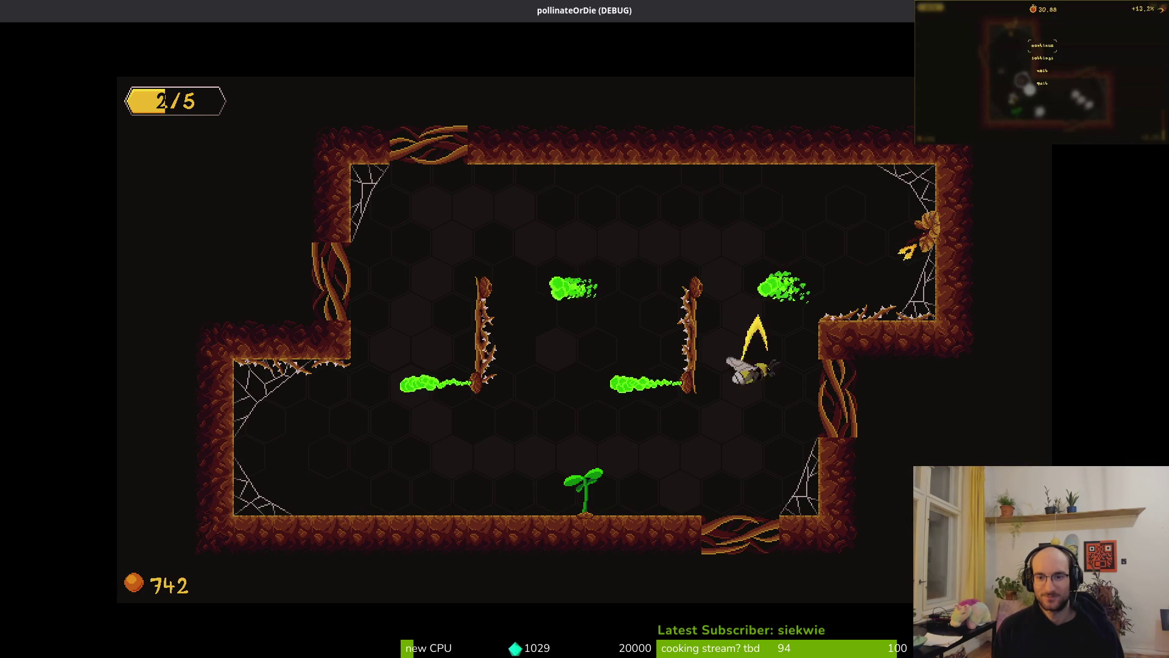
{"action": "key", "text": "d"}
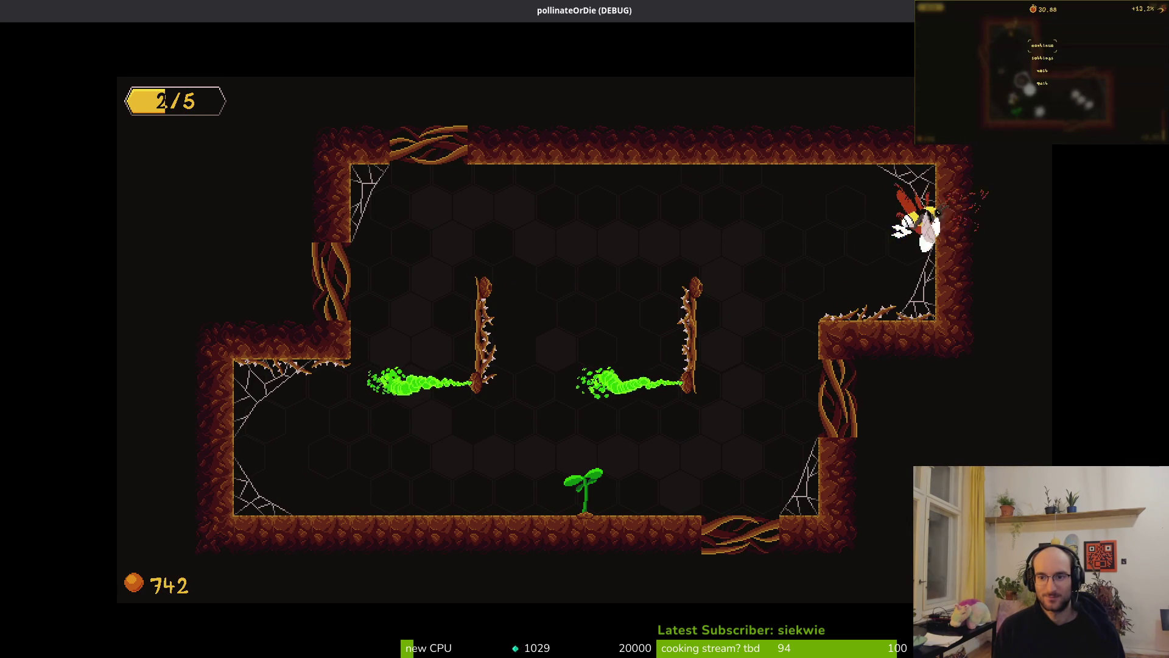
{"action": "key", "text": "a"}
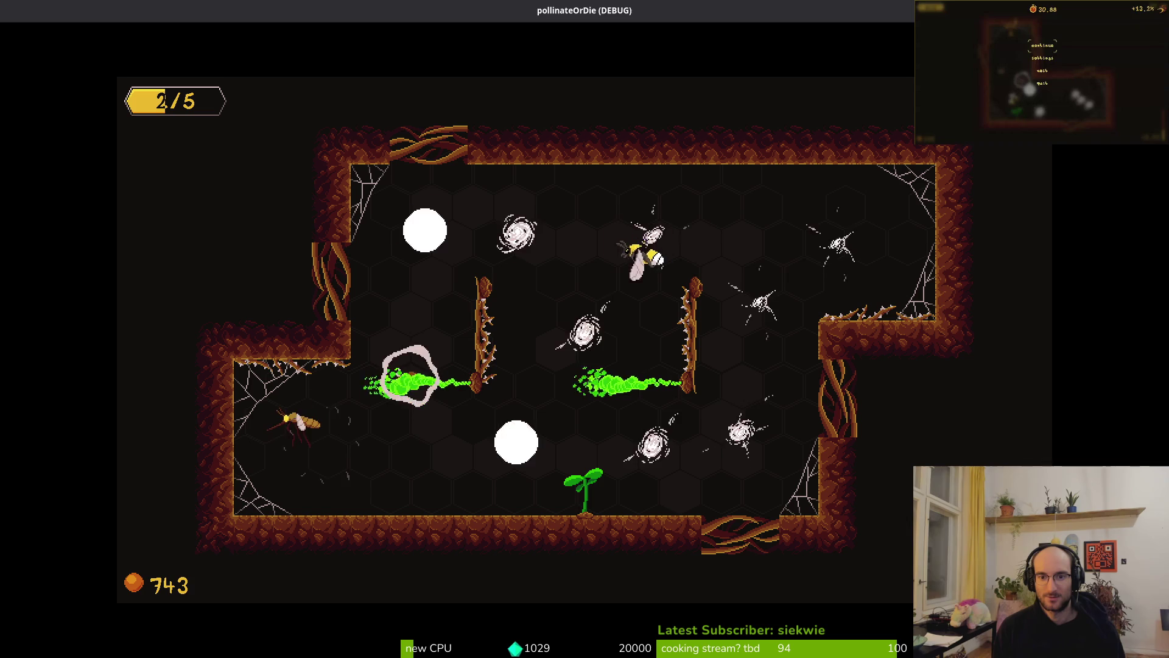
Step: Keep dashing and slashing enemies around the plant until a mosquito kills the bee
{"action": "key", "text": "s"}
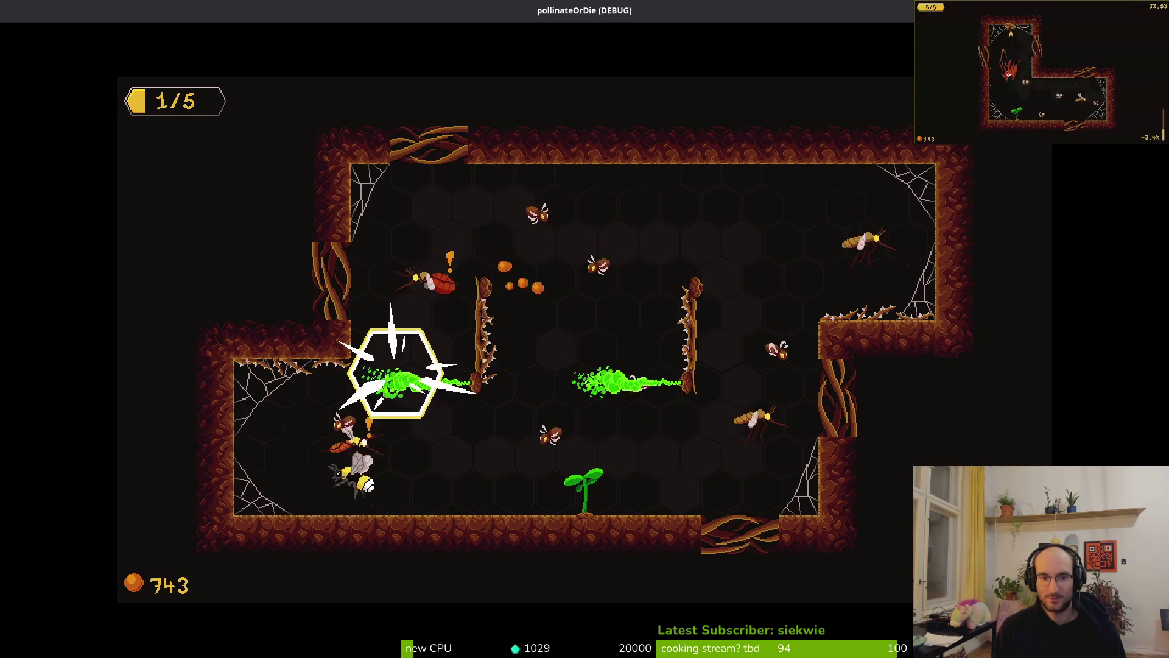
{"action": "key", "text": "d"}
{"action": "key", "text": "d"}
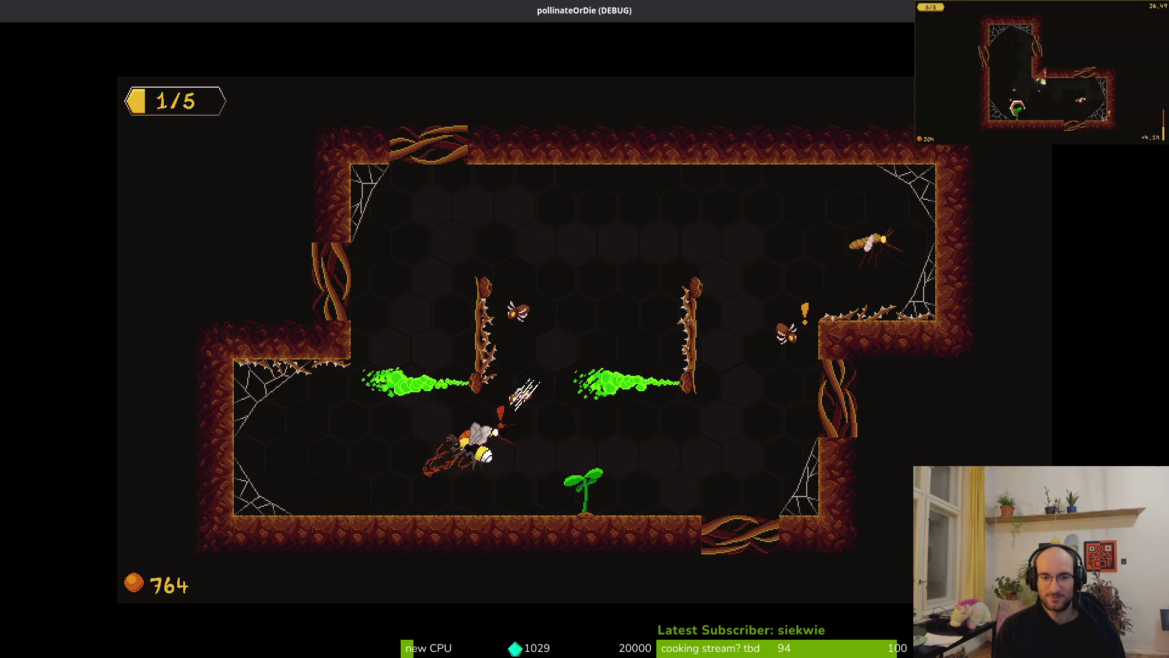
{"action": "key", "text": "d"}
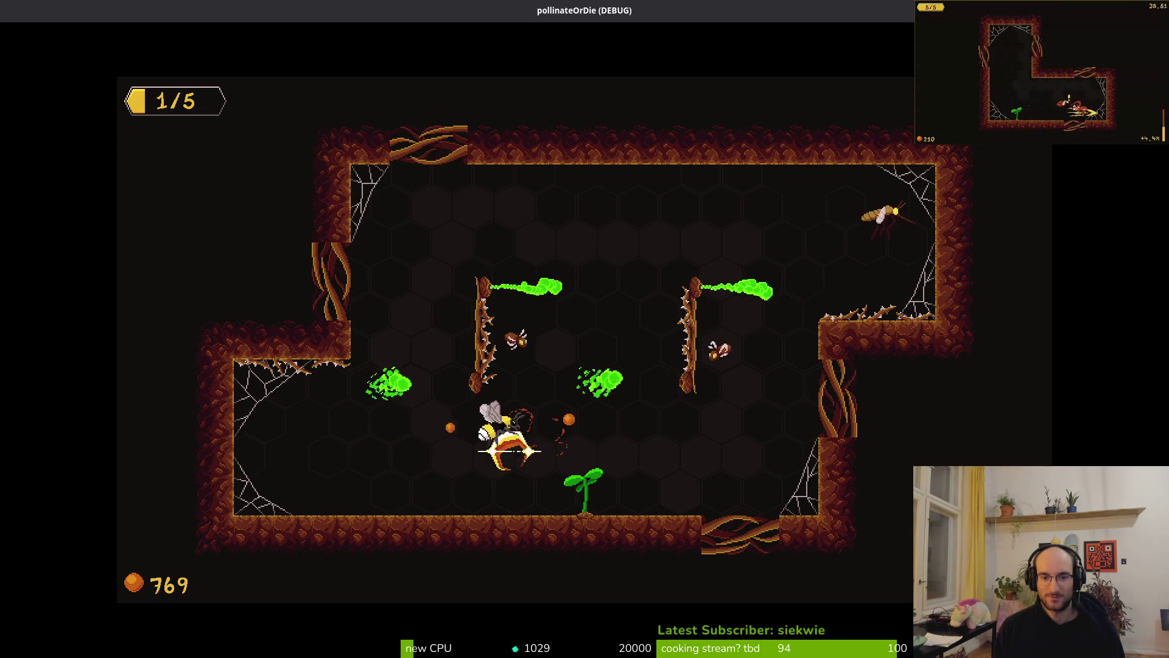
{"action": "key", "text": "d"}
{"action": "key", "text": "s"}
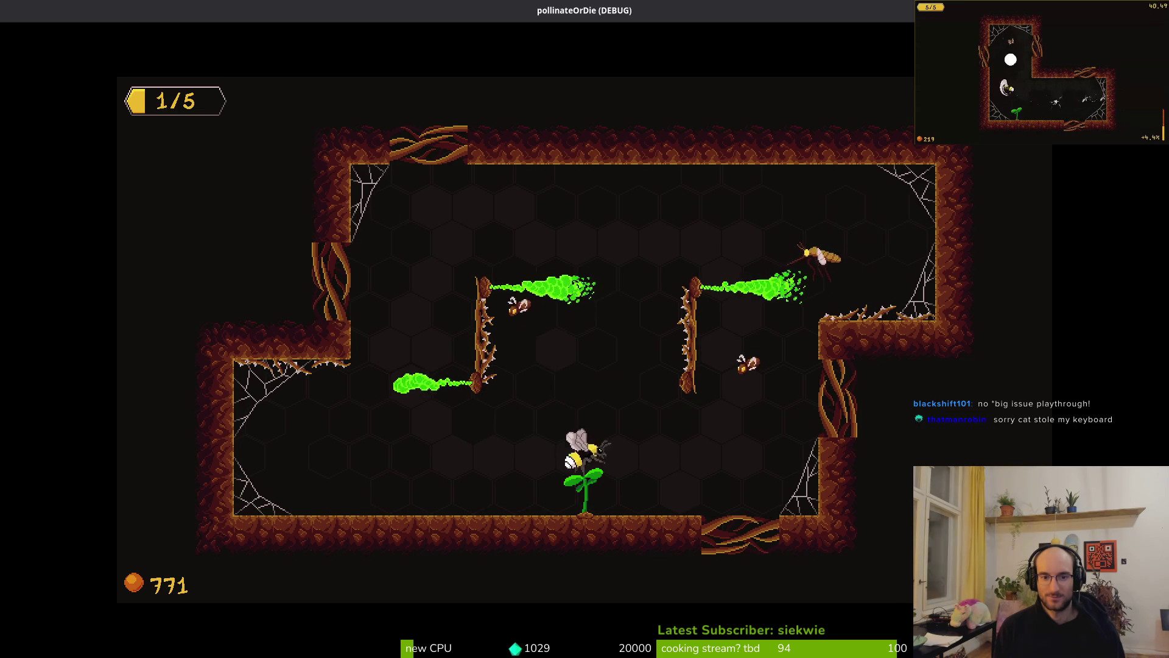
{"action": "key", "text": "d"}
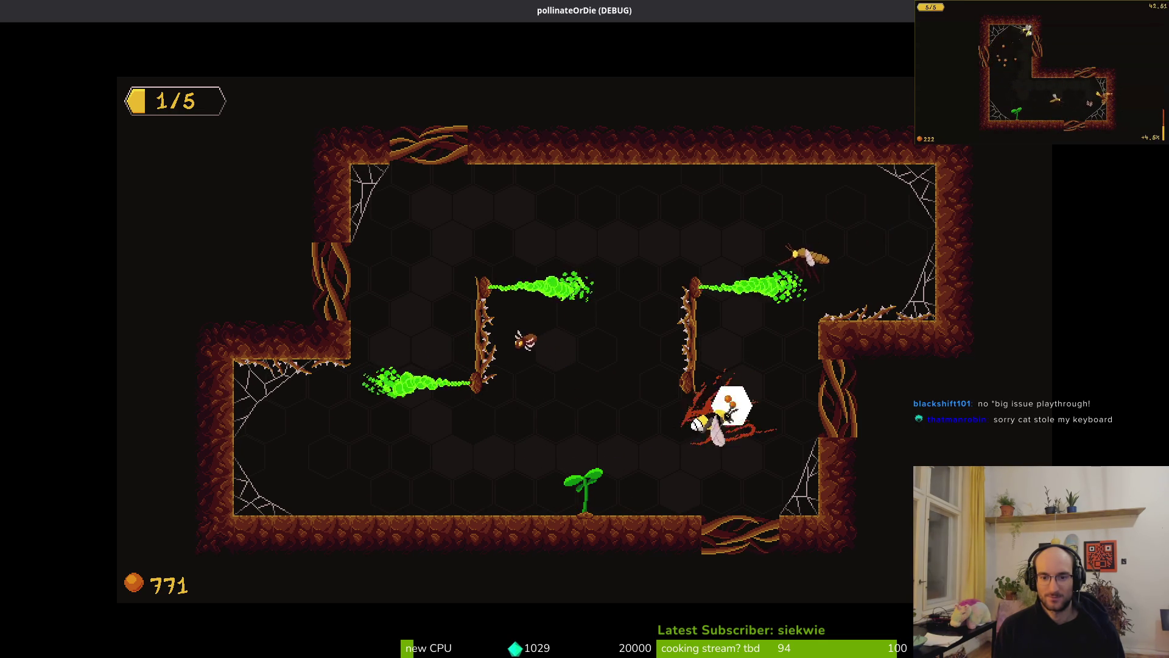
{"action": "key", "text": "d"}
{"action": "key", "text": "d"}
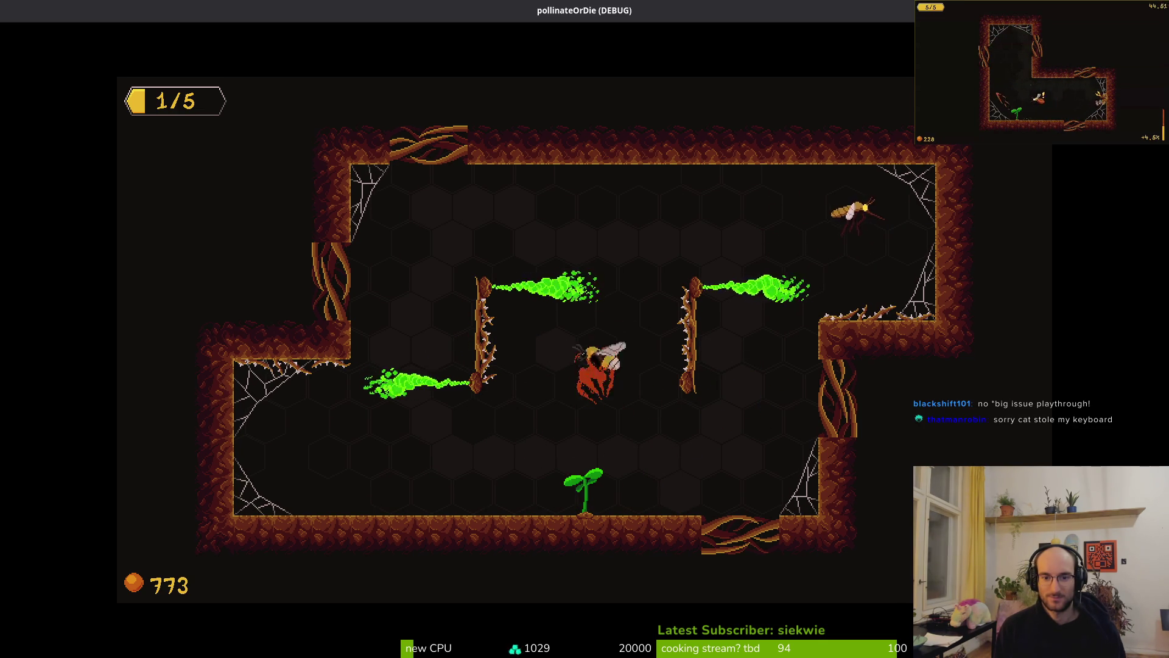
{"action": "key", "text": "w"}
{"action": "key", "text": "d"}
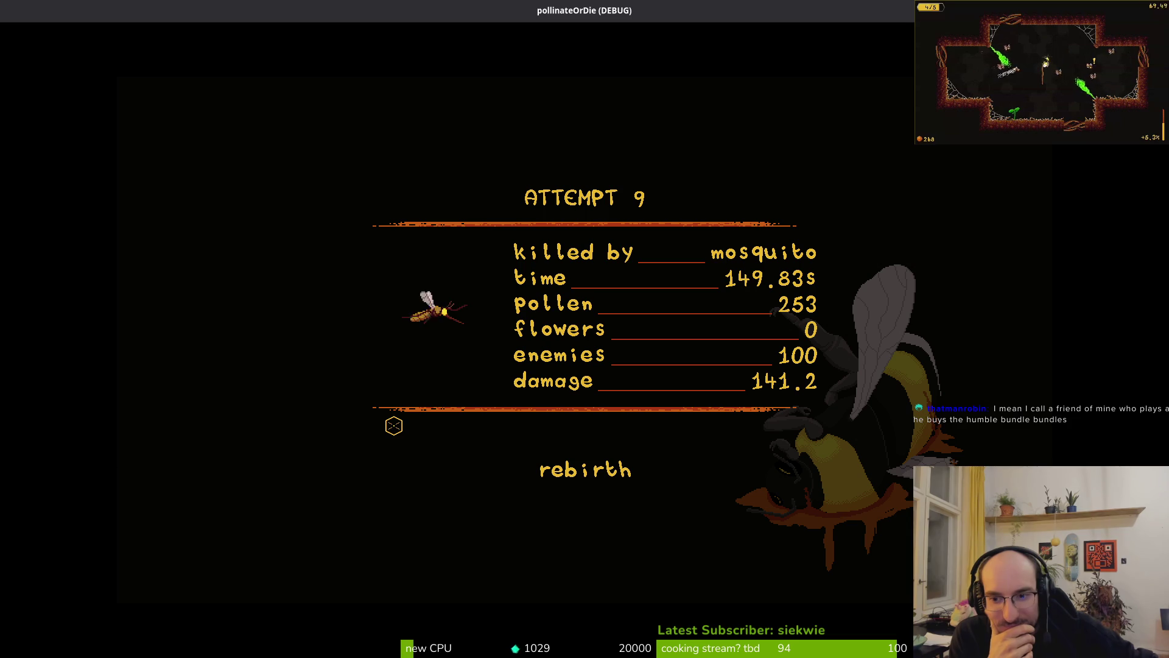
Step: Check the Attempt 9 game-over screen, then switch over to Aseprite
{"action": "key", "text": "super"}
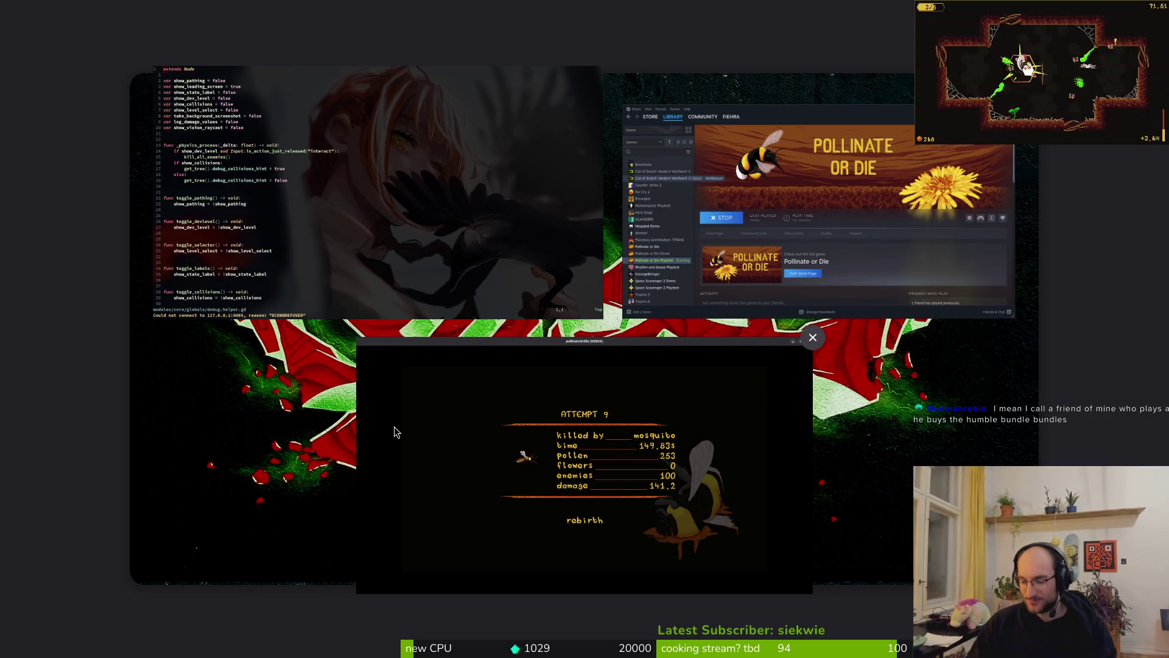
{"action": "left_click", "coordinate": [393, 426]}
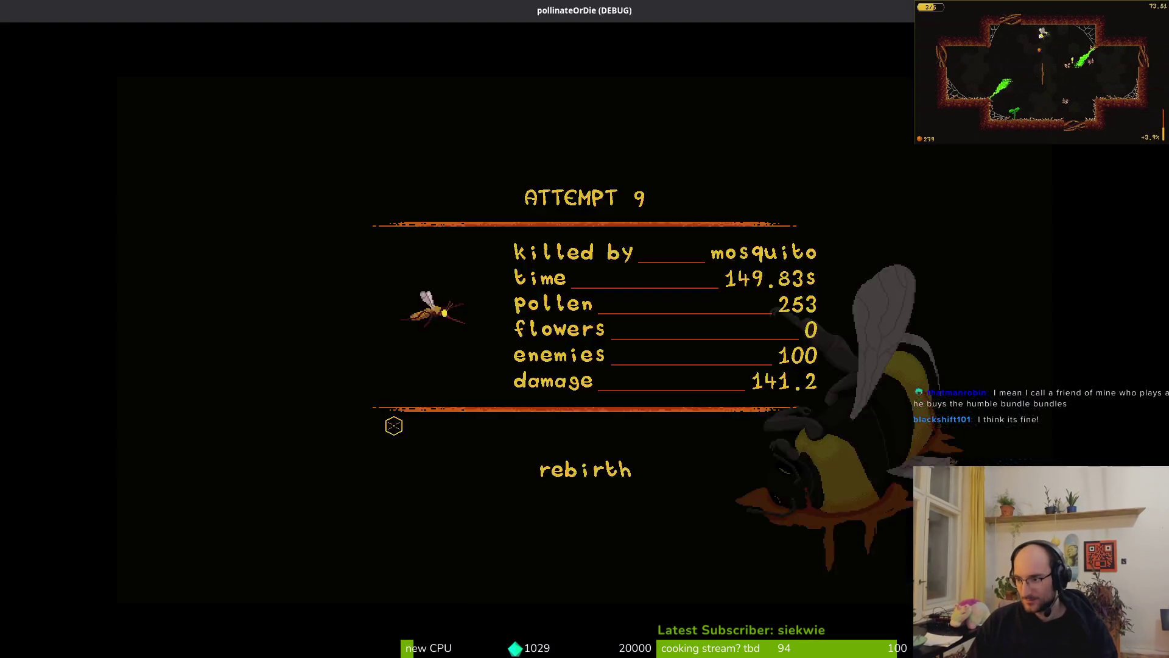
{"action": "key", "text": "alt+Tab"}
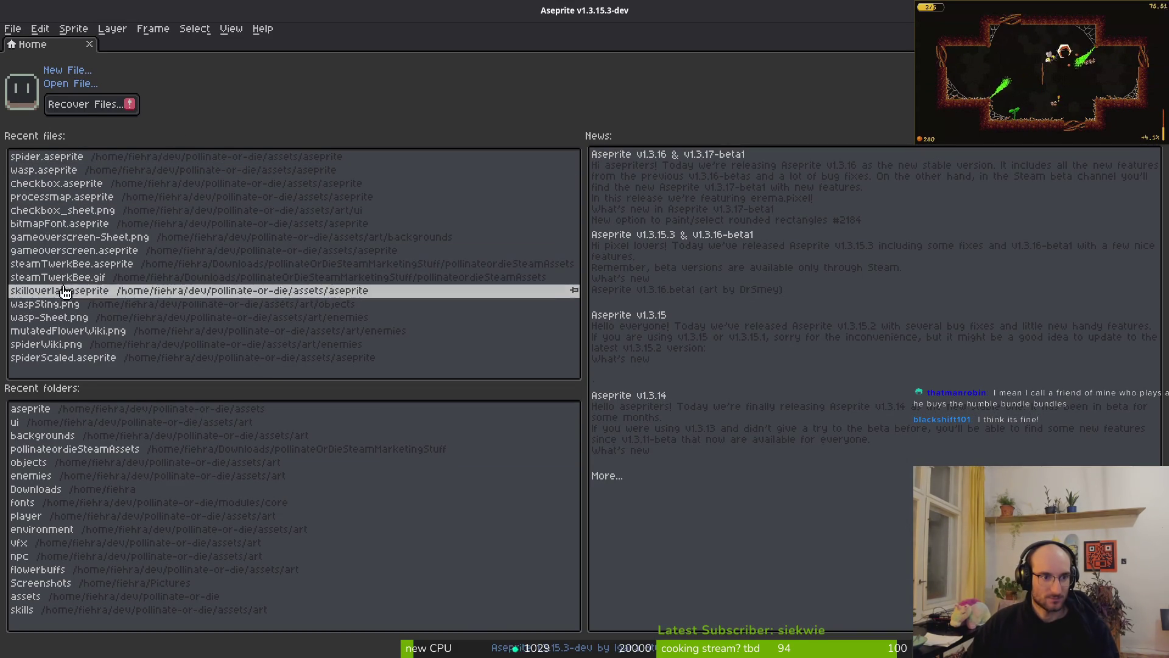
Step: Open gameoverscreen.aseprite and mirror frame 2's blood, wing and bee cels horizontally
{"action": "left_click", "coordinate": [119, 251]}
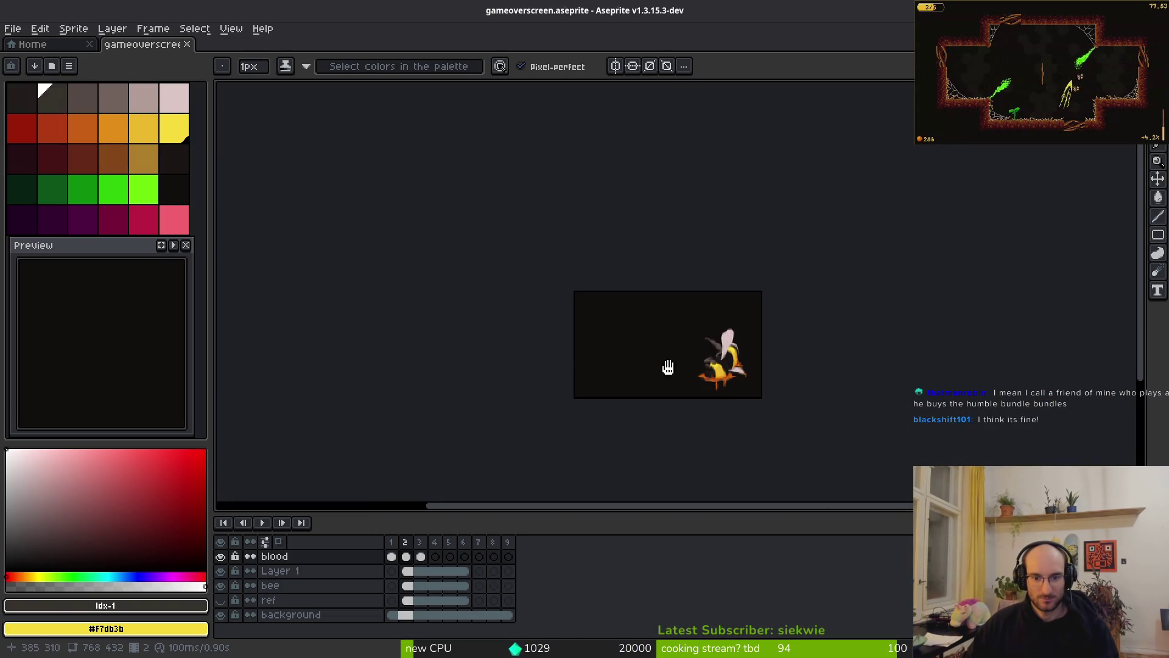
{"action": "left_click", "coordinate": [406, 557]}
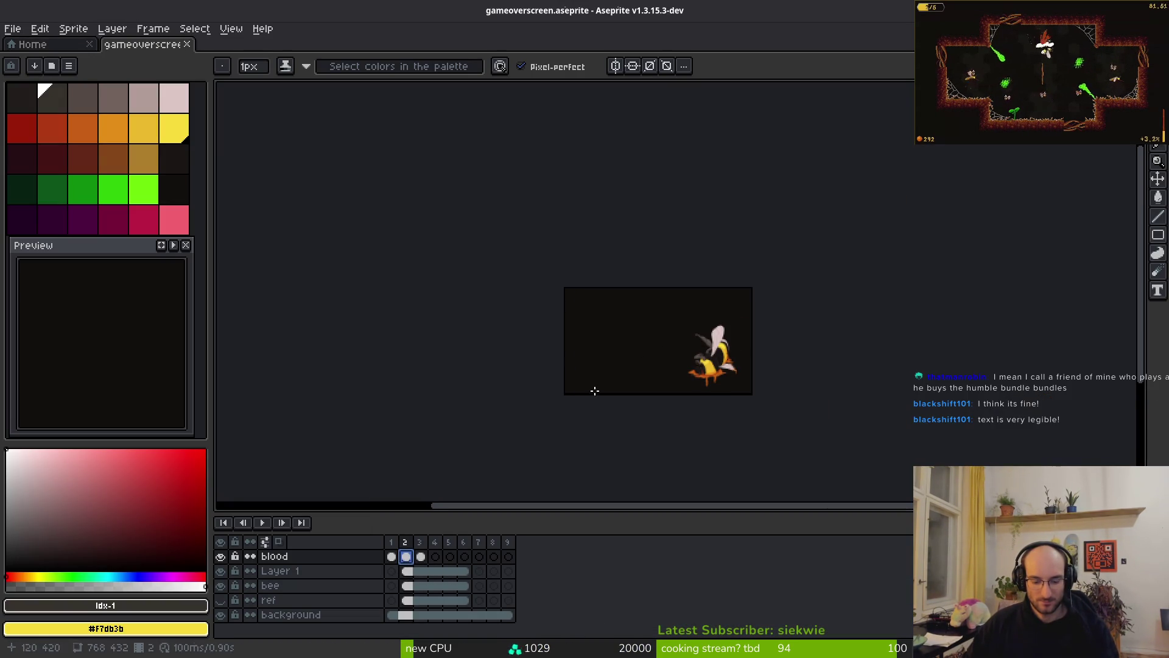
{"action": "key", "text": "shift+h"}
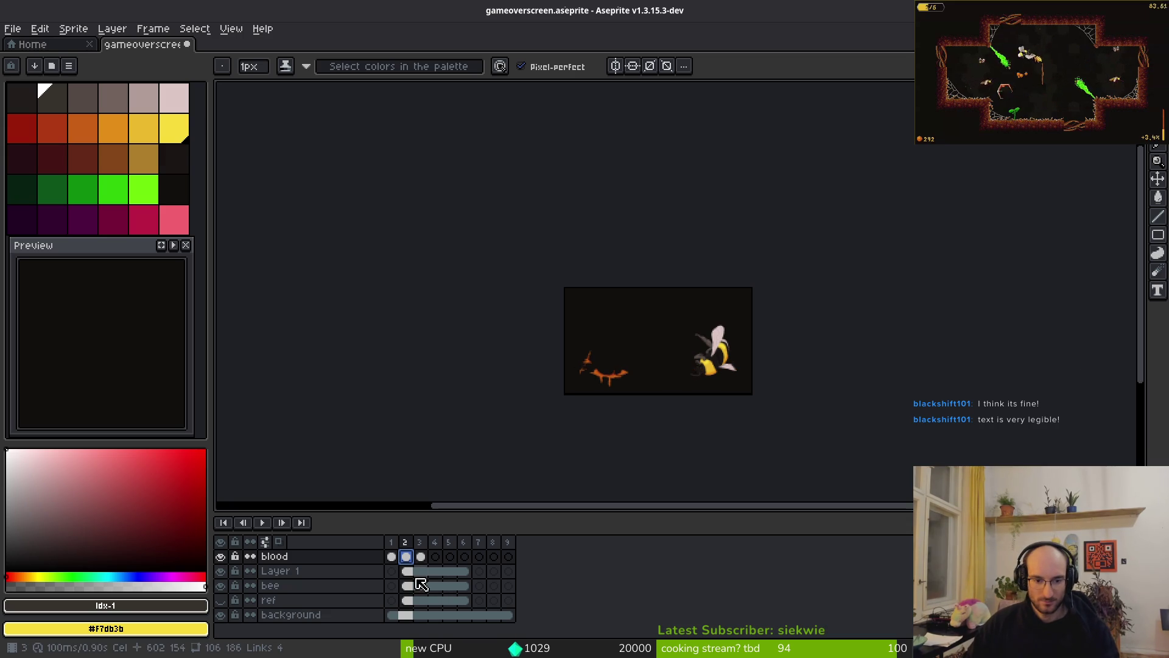
{"action": "left_click", "coordinate": [407, 572]}
{"action": "key", "text": "shift+h"}
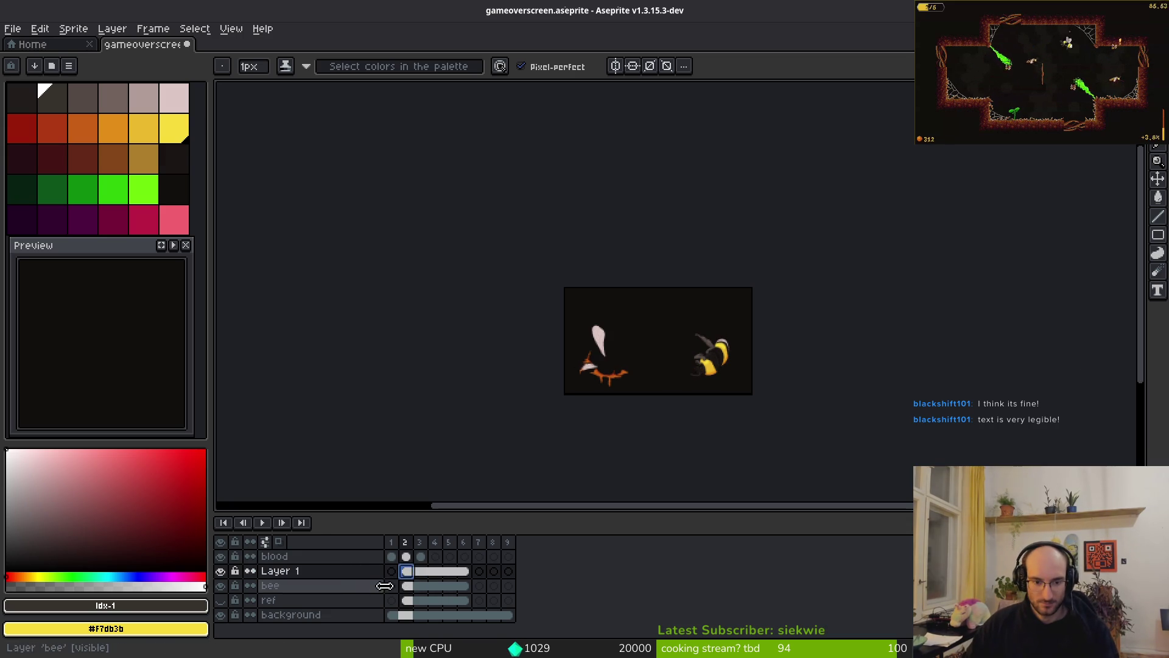
{"action": "left_click", "coordinate": [408, 586]}
{"action": "key", "text": "shift+h"}
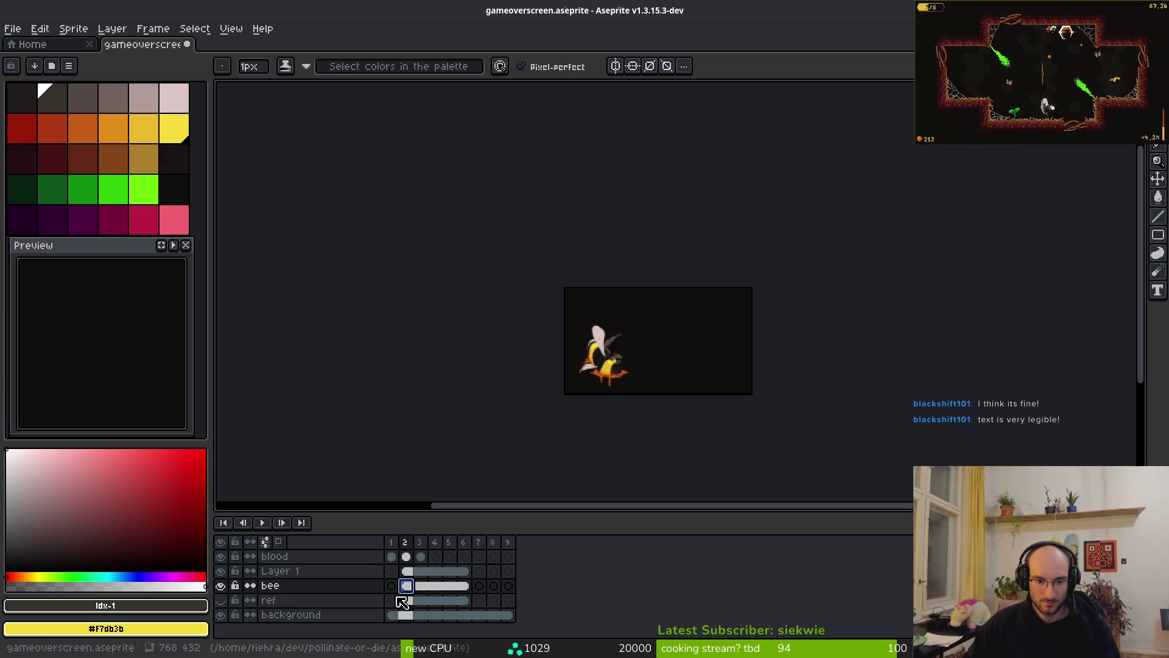
Step: Toggle the ref layer on and off, and mirror frame 1's blood horizontally
{"action": "left_click", "coordinate": [221, 600]}
{"action": "left_click", "coordinate": [221, 600]}
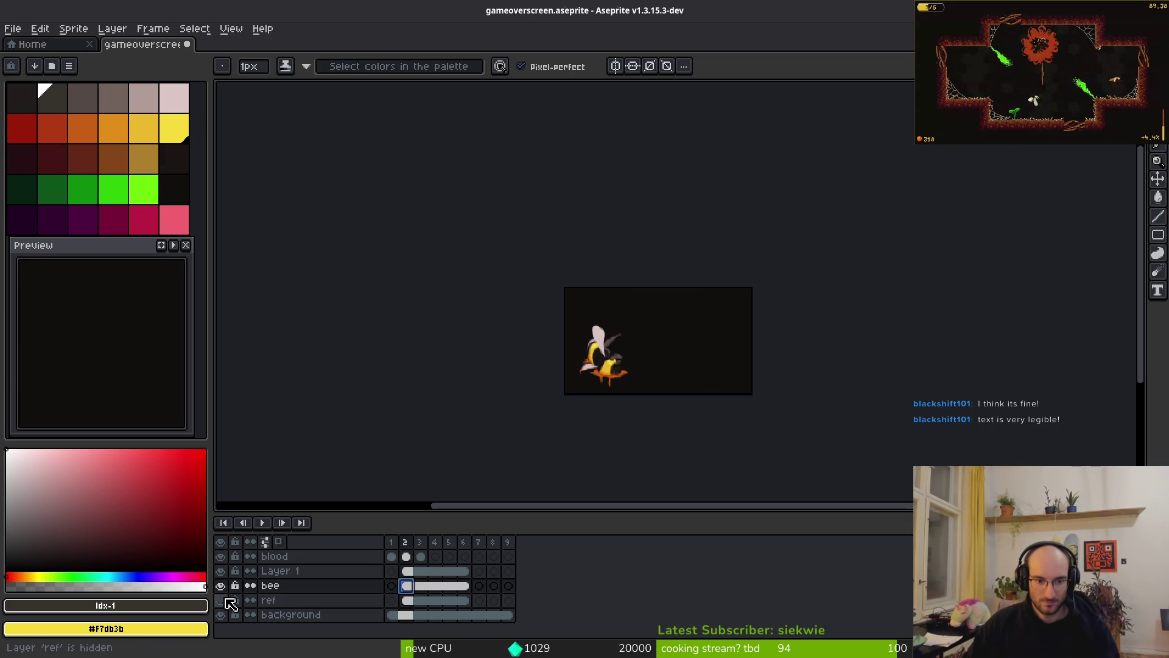
{"action": "scroll", "coordinate": [618, 358], "scroll_direction": "up", "scroll_amount": 5}
{"action": "left_click", "coordinate": [391, 556]}
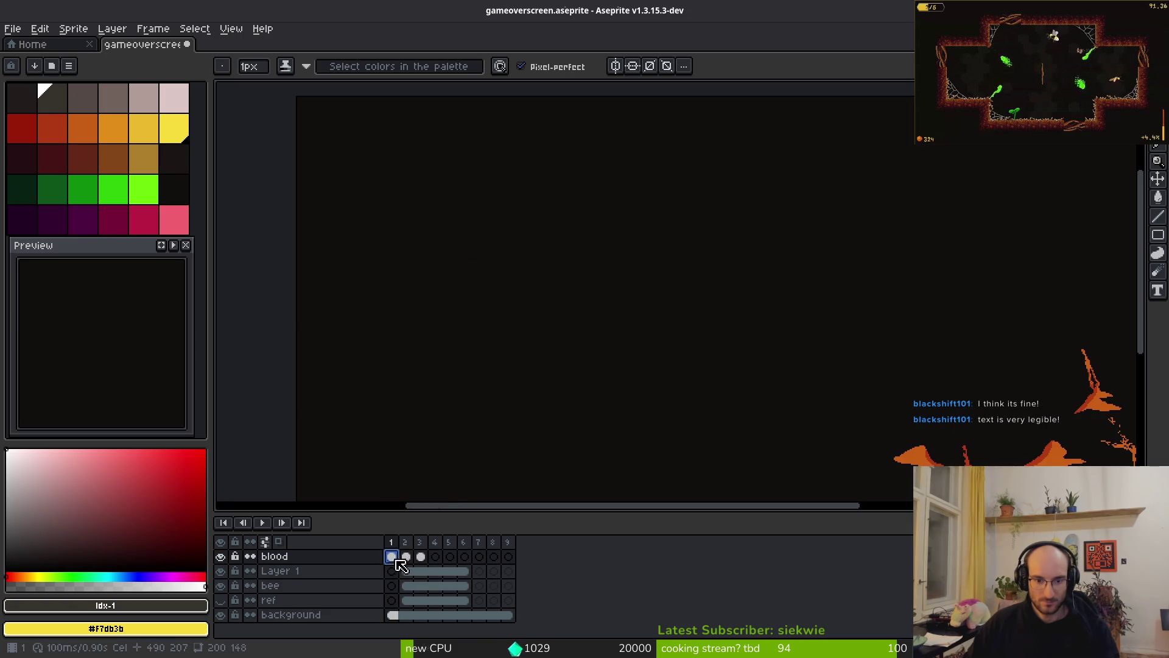
{"action": "scroll", "coordinate": [710, 348], "scroll_direction": "down", "scroll_amount": 5}
{"action": "left_click_drag", "start_coordinate": [710, 347], "coordinate": [695, 304]}
{"action": "key", "text": "shift+h"}
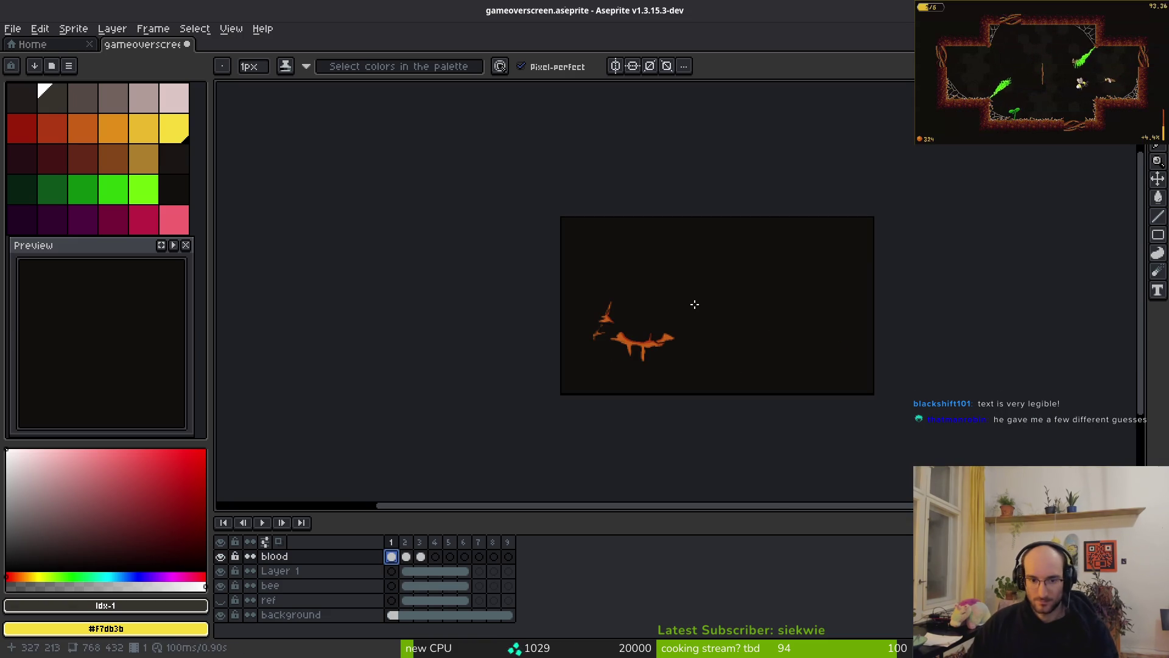
Step: Mirror and then delete frame 3's blood, return to frame 2, and open Export Sprite Sheet
{"action": "left_click", "coordinate": [424, 556]}
{"action": "key", "text": "shift+h"}
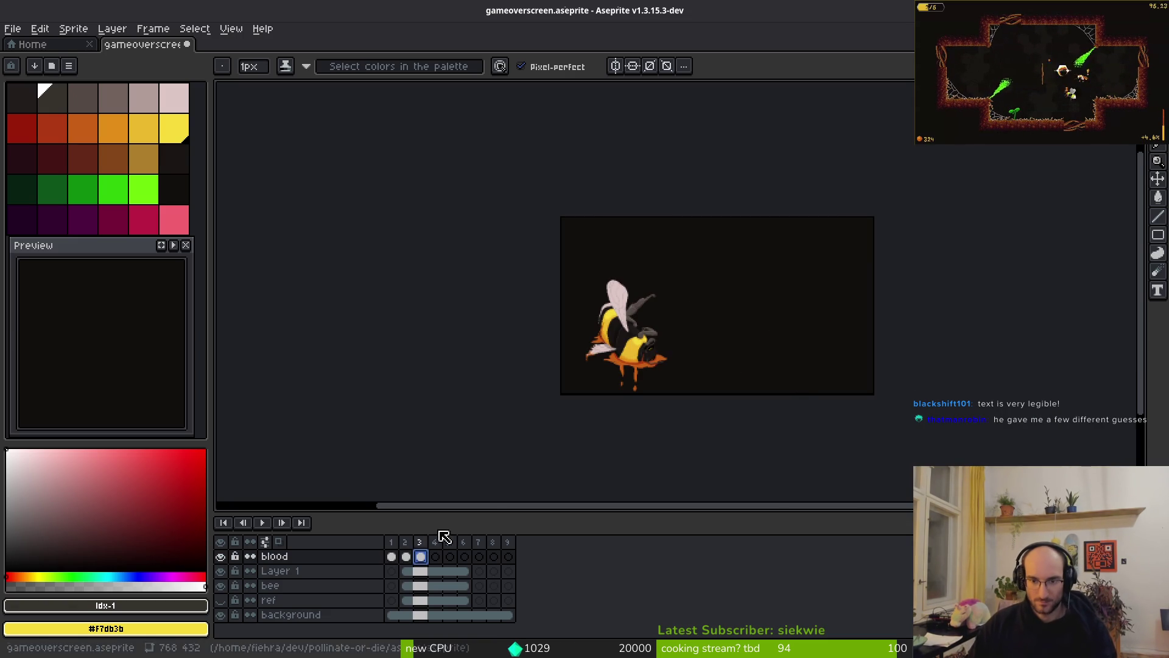
{"action": "key", "text": "Delete"}
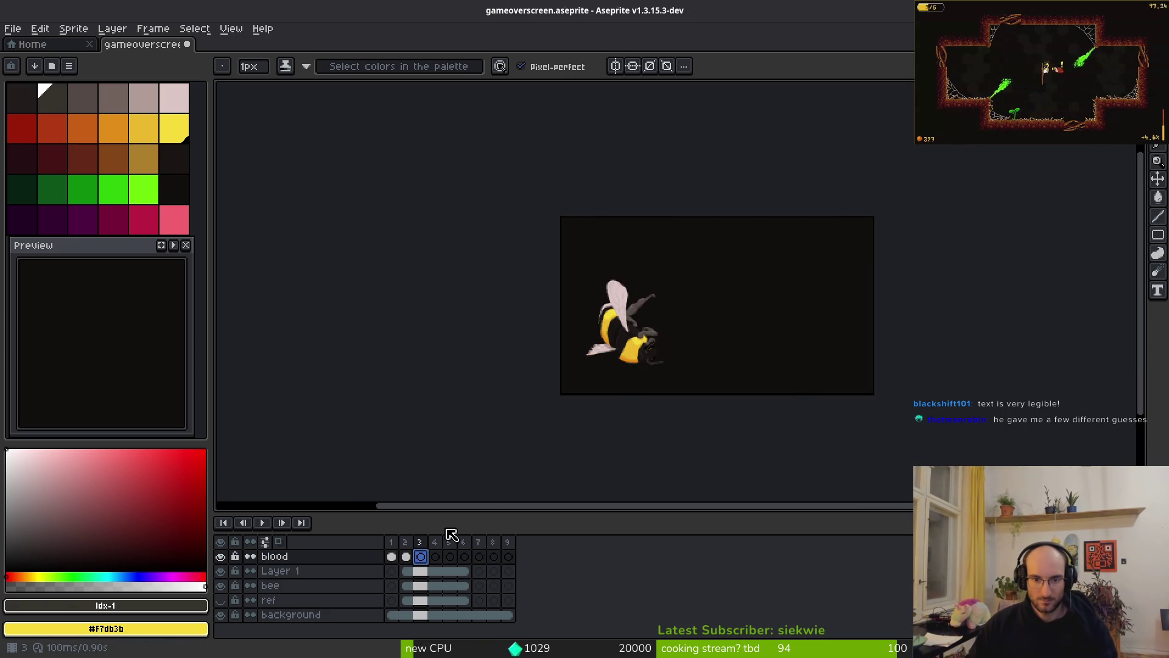
{"action": "left_click", "coordinate": [406, 556]}
{"action": "scroll", "coordinate": [588, 290], "scroll_direction": "up", "scroll_amount": 1}
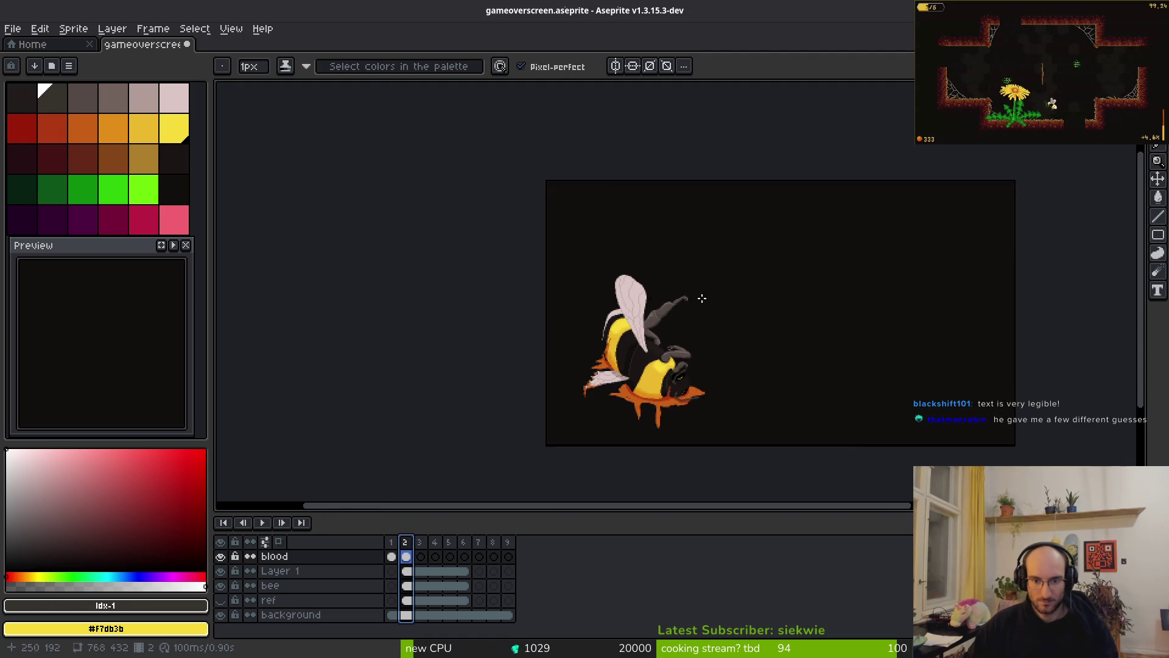
{"action": "left_click_drag", "start_coordinate": [702, 298], "coordinate": [648, 282]}
{"action": "key", "text": "ctrl+e"}
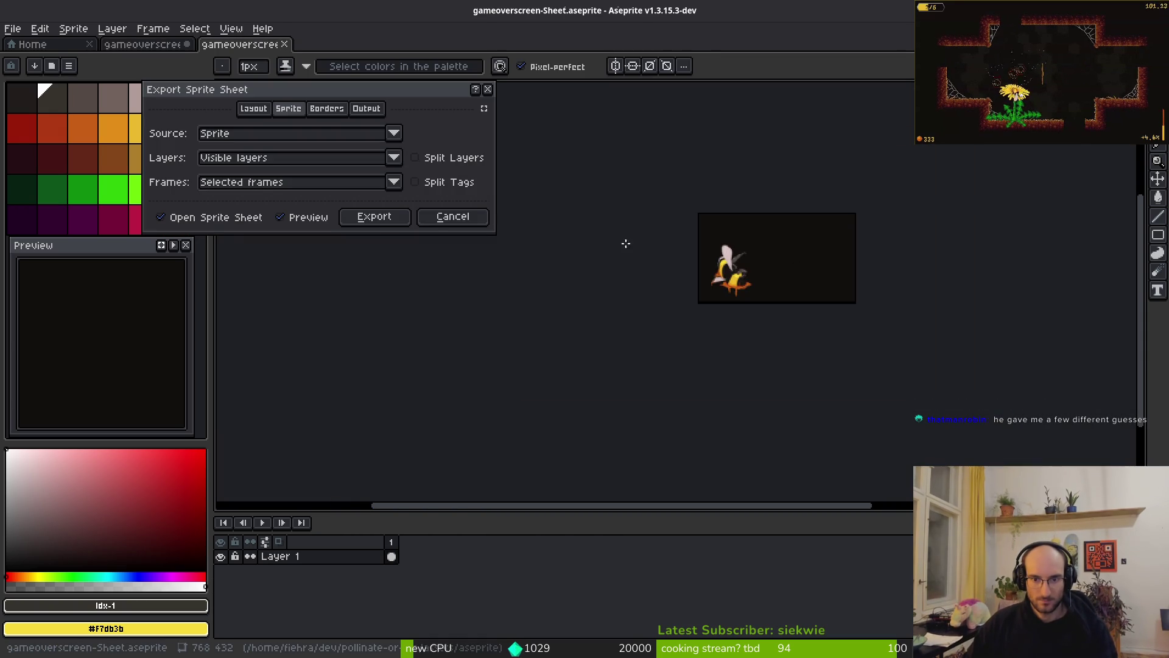
Step: Export the sheet as art/backgrounds/gameoverscreen-Sheet.png, overwriting it, then return to the gameoverscreen tabs
{"action": "left_click", "coordinate": [374, 217]}
{"action": "key", "text": "ctrl+alt+shift+s"}
{"action": "left_click", "coordinate": [288, 48]}
{"action": "left_click", "coordinate": [299, 72]}
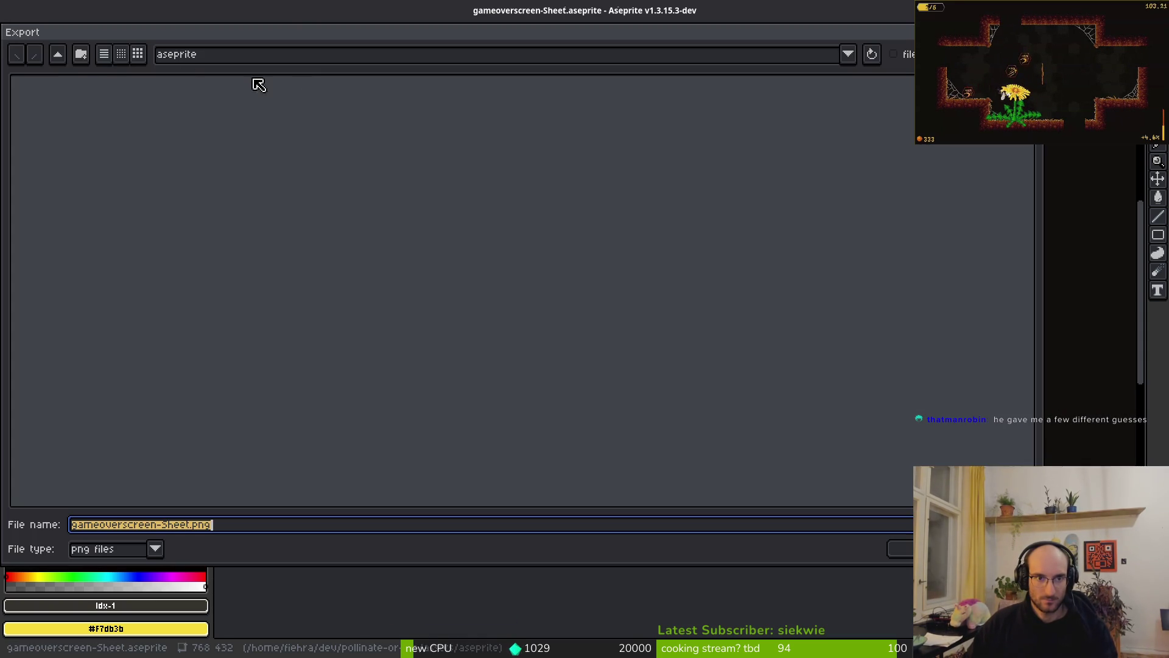
{"action": "left_click", "coordinate": [61, 59]}
{"action": "double_click", "coordinate": [71, 115]}
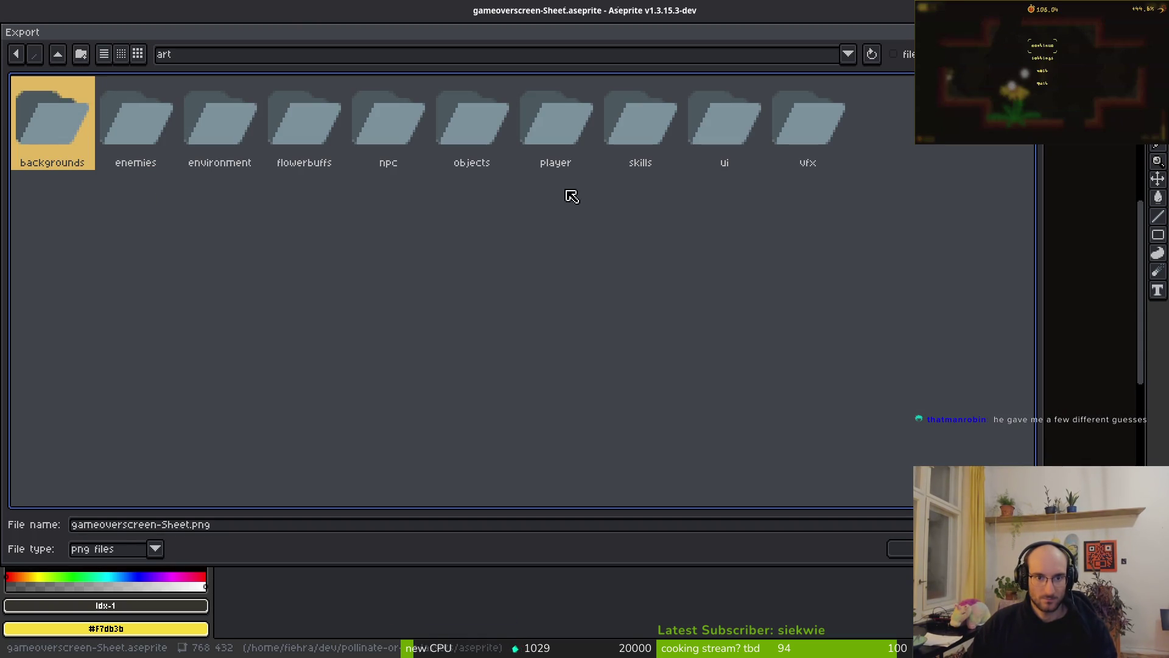
{"action": "double_click", "coordinate": [42, 115]}
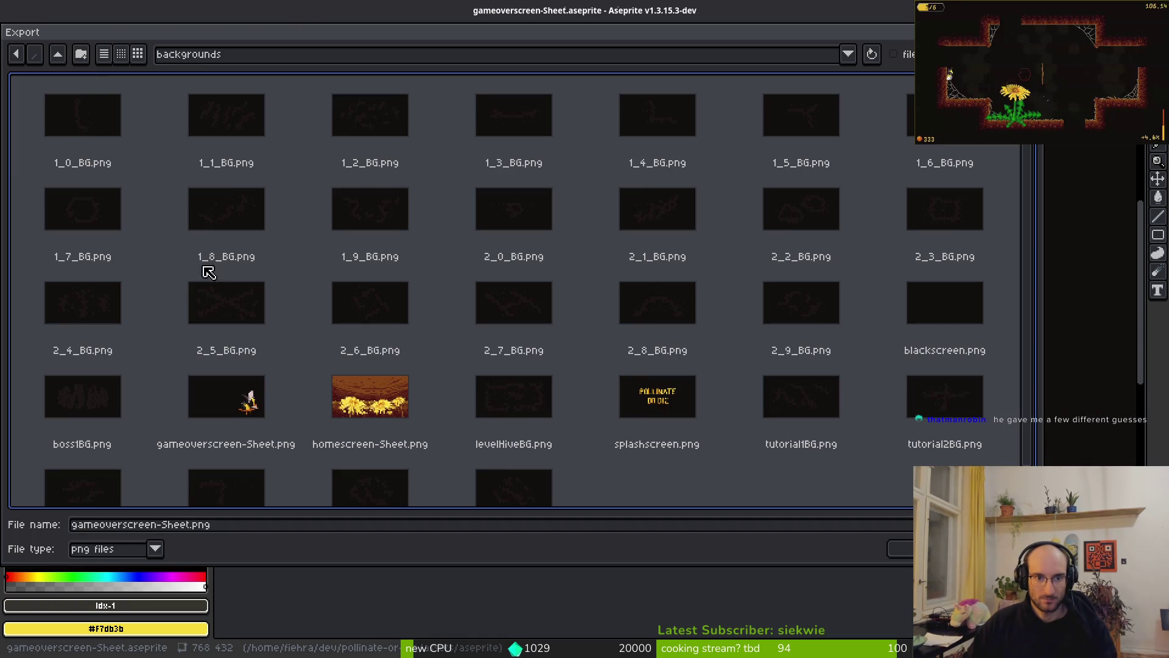
{"action": "double_click", "coordinate": [232, 410]}
{"action": "left_click", "coordinate": [507, 369]}
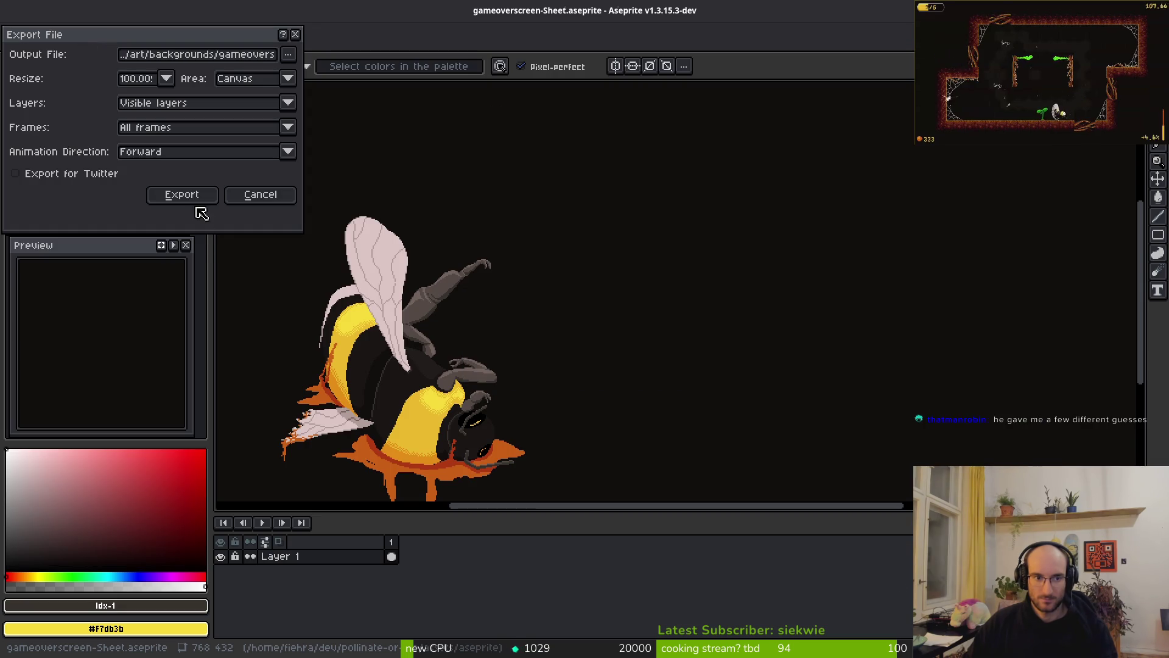
{"action": "left_click", "coordinate": [182, 195]}
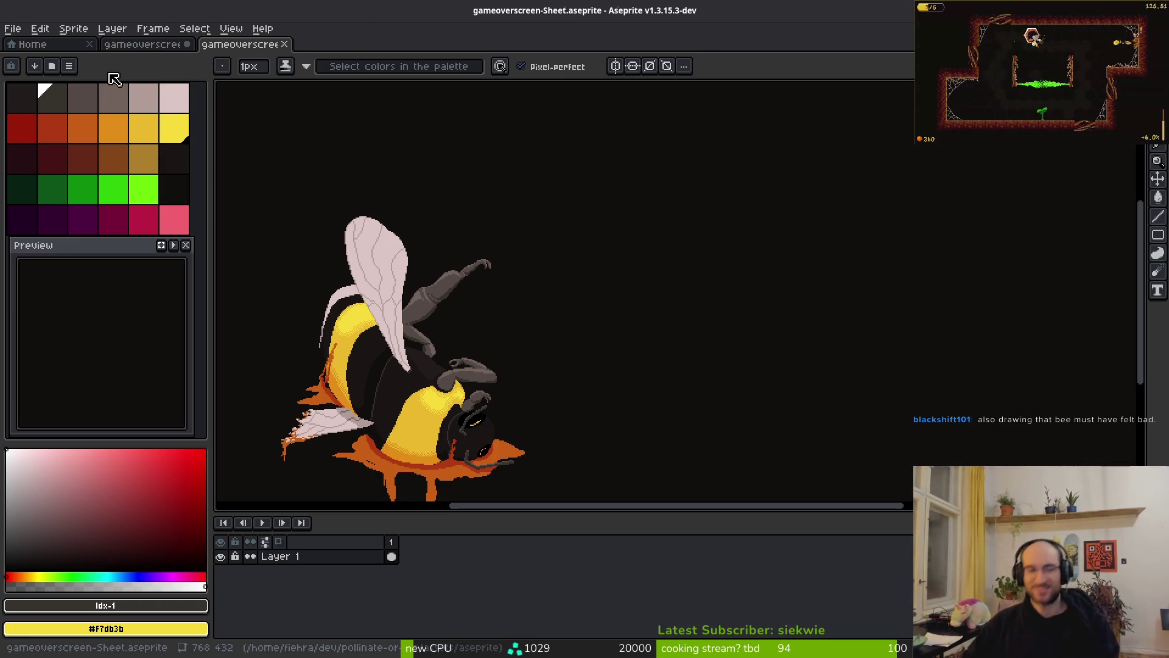
{"action": "left_click", "coordinate": [139, 48]}
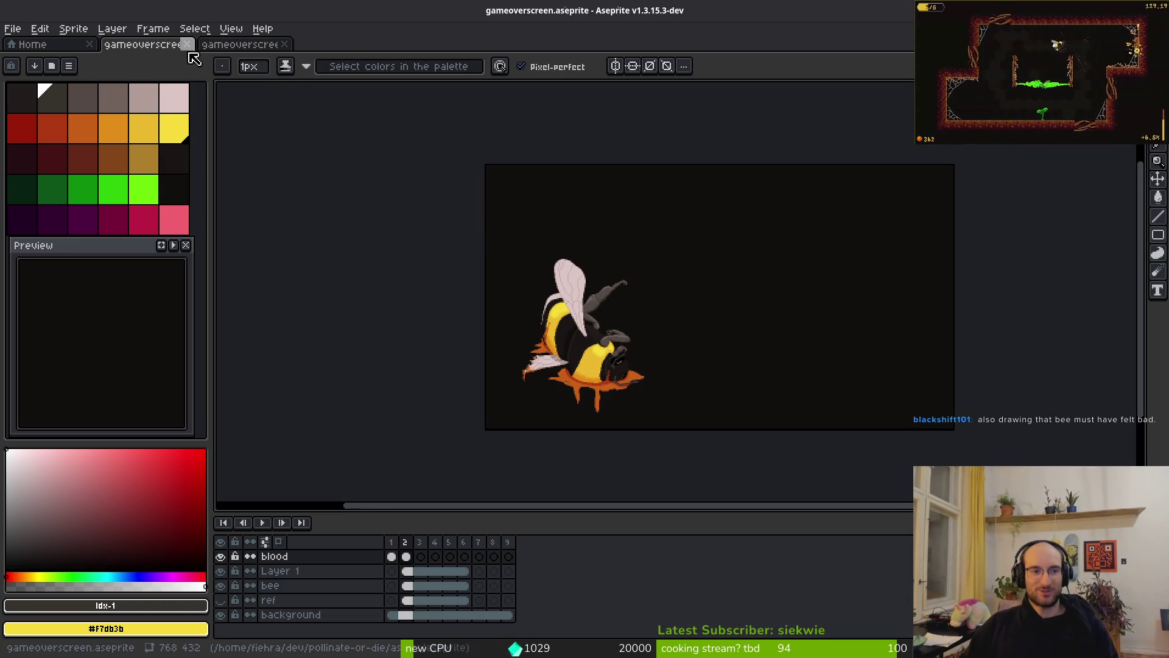
{"action": "key", "text": "ctrl+Tab"}
Step: Close both gameoverscreen documents in Aseprite and quit Vim in the terminal
{"action": "key", "text": "ctrl+w"}
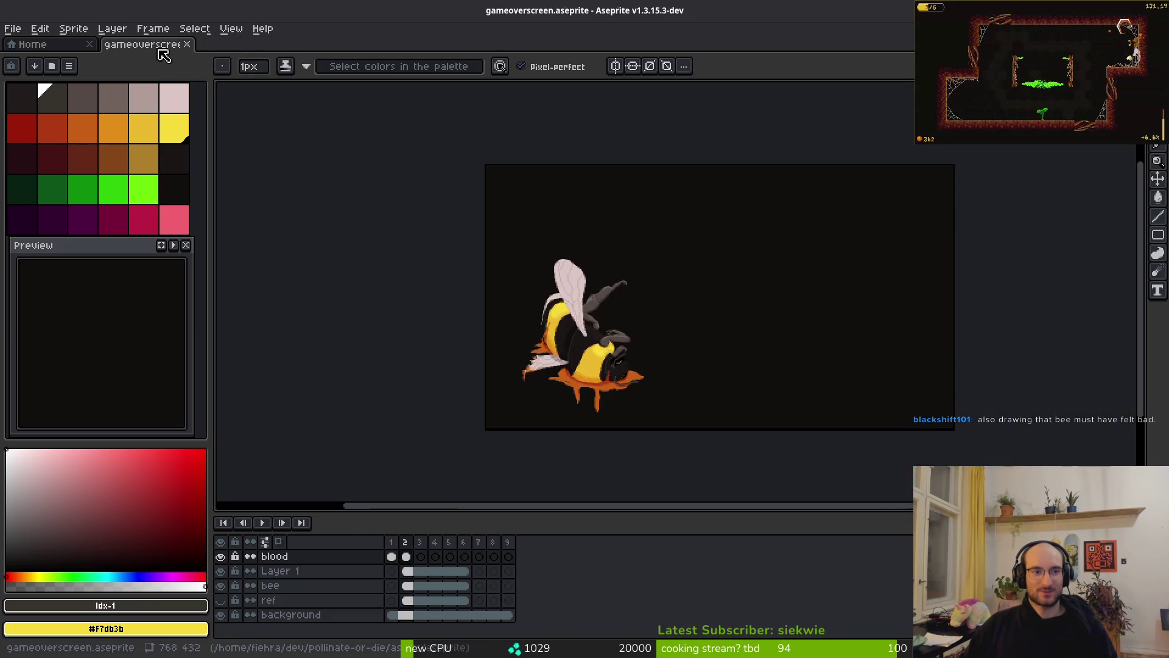
{"action": "key", "text": "ctrl+w"}
{"action": "key", "text": "ctrl+q"}
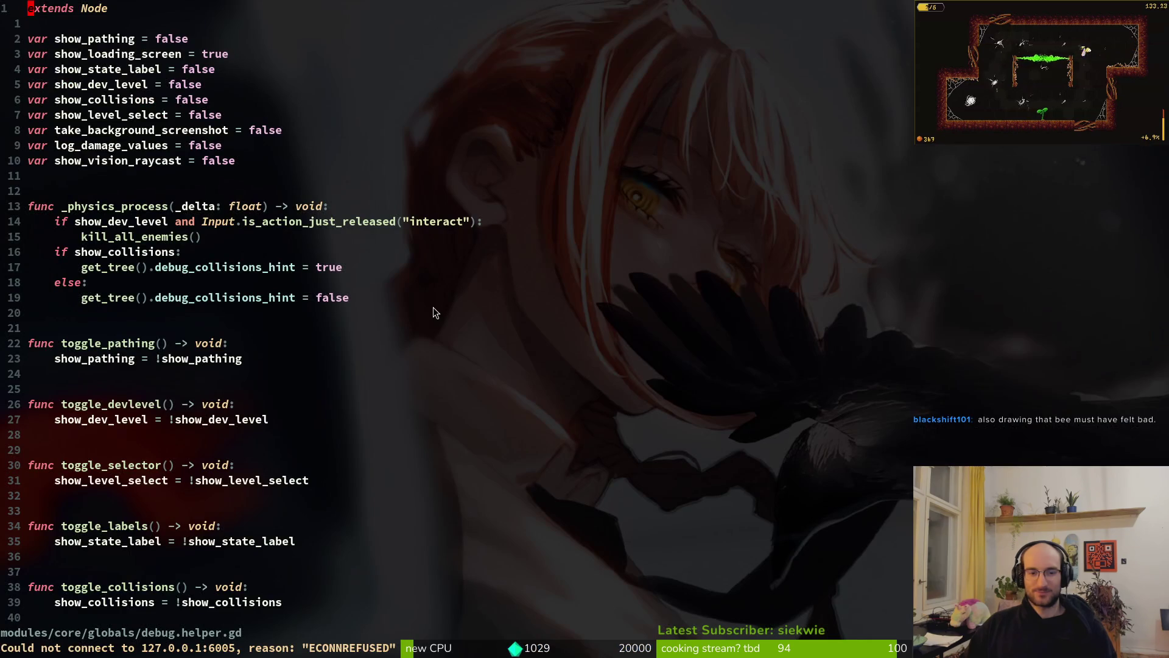
{"action": "type", "text": ":wq"}
{"action": "key", "text": "Return"}
Step: In tig, stage the slash5.tres change and discard the spider.tscn change
{"action": "type", "text": "tf"}
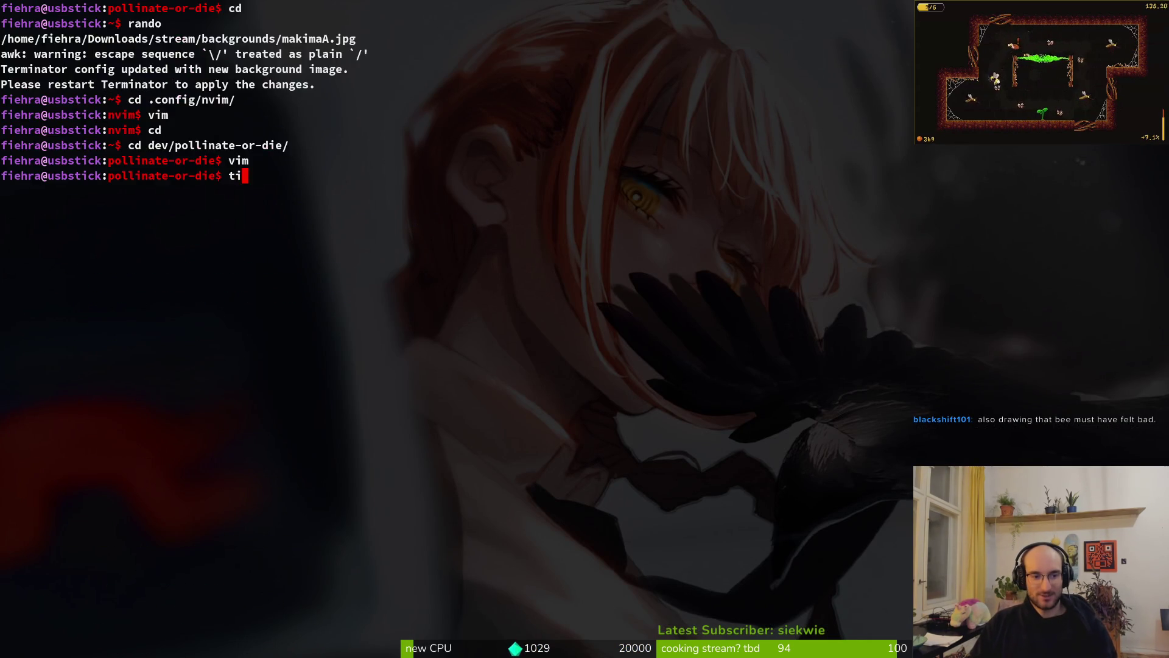
{"action": "key", "text": "Return"}
{"action": "key", "text": "Down"}
{"action": "key", "text": "Down"}
{"action": "key", "text": "Return"}
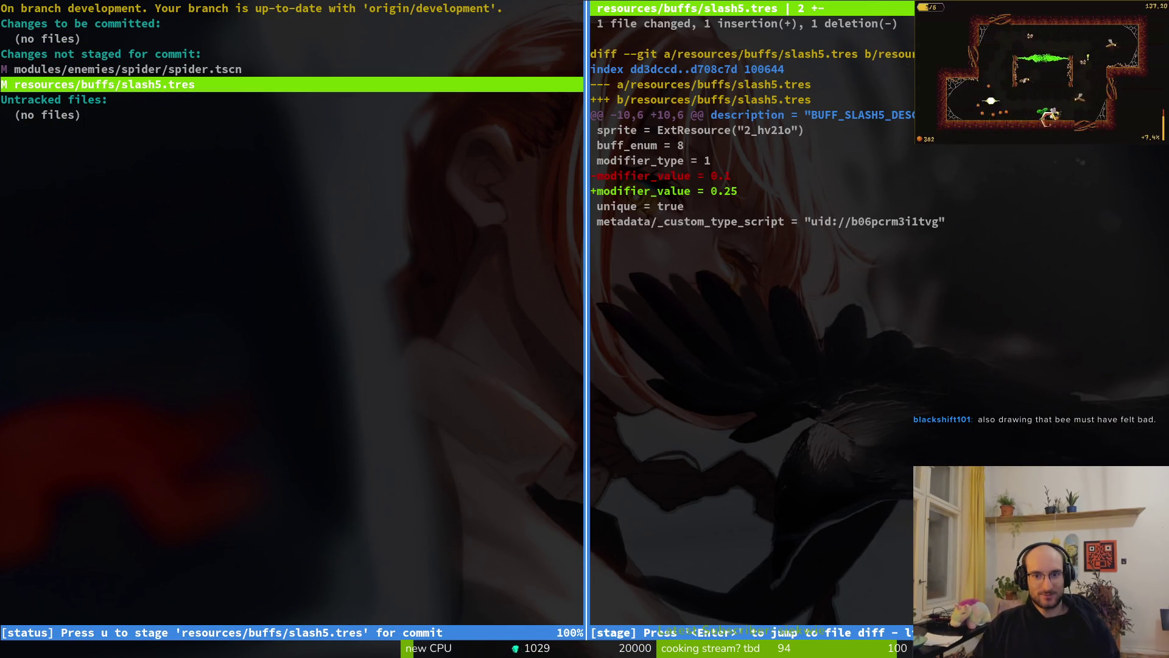
{"action": "key", "text": "u"}
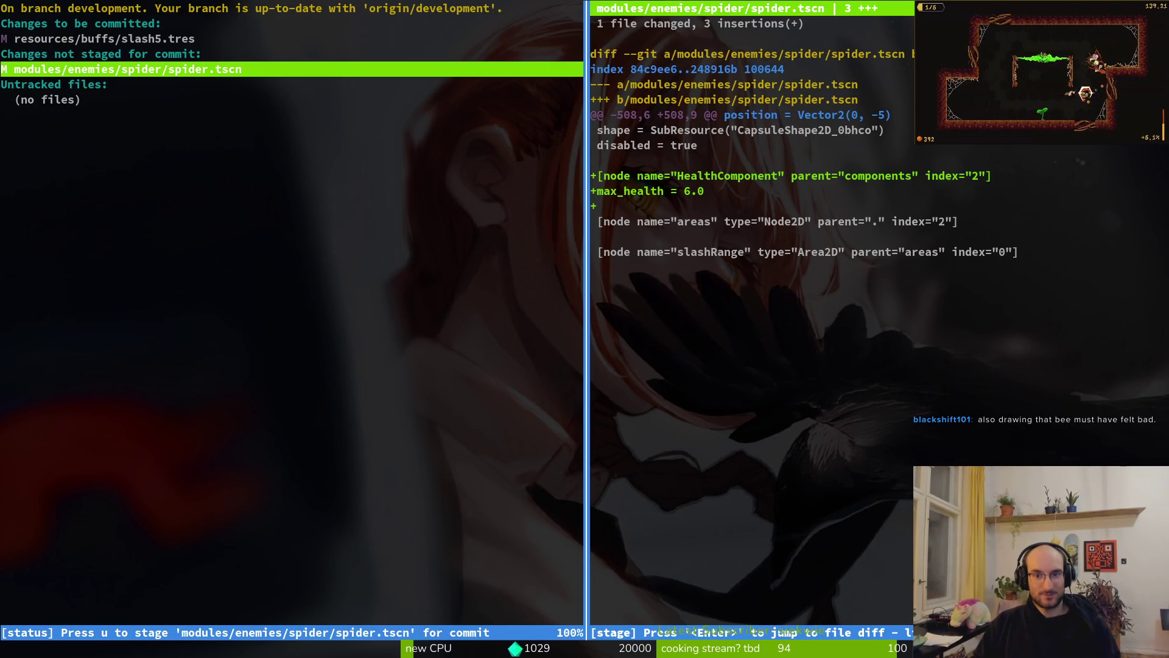
{"action": "key", "text": "exclam"}
Step: Commit as 'fixed wrong buff modifier value', push to development, and clear the terminal
{"action": "type", "text": "yqcommit -m \""}
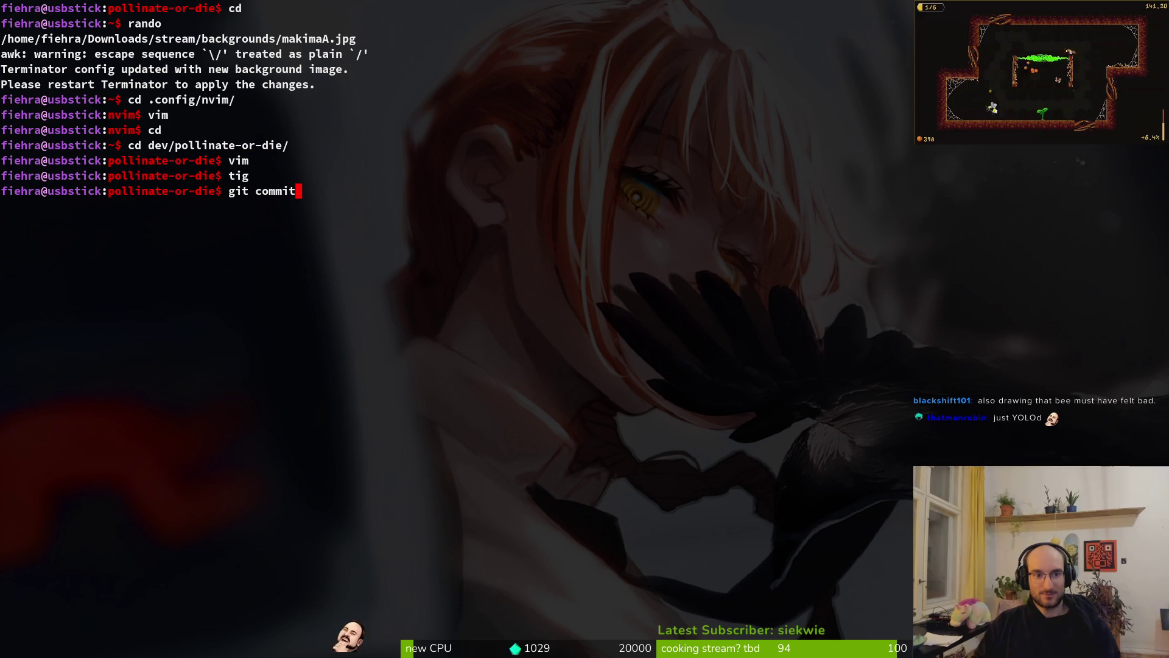
{"action": "type", "text": "fix"}
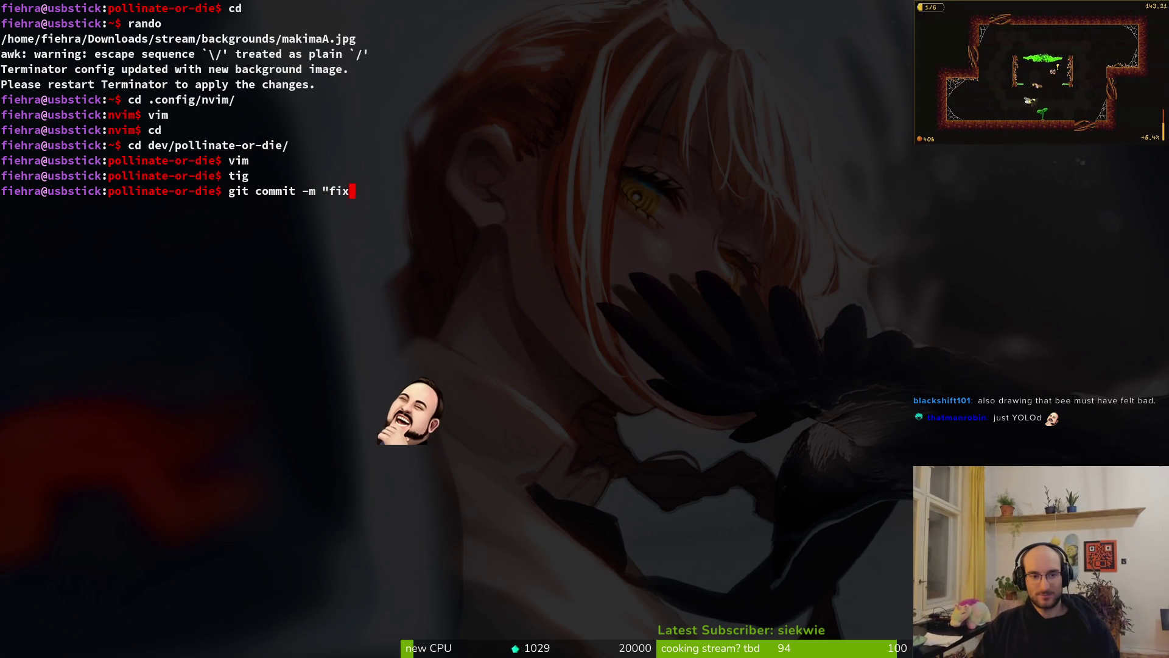
{"action": "type", "text": "ed wrong buff modifier value\""}
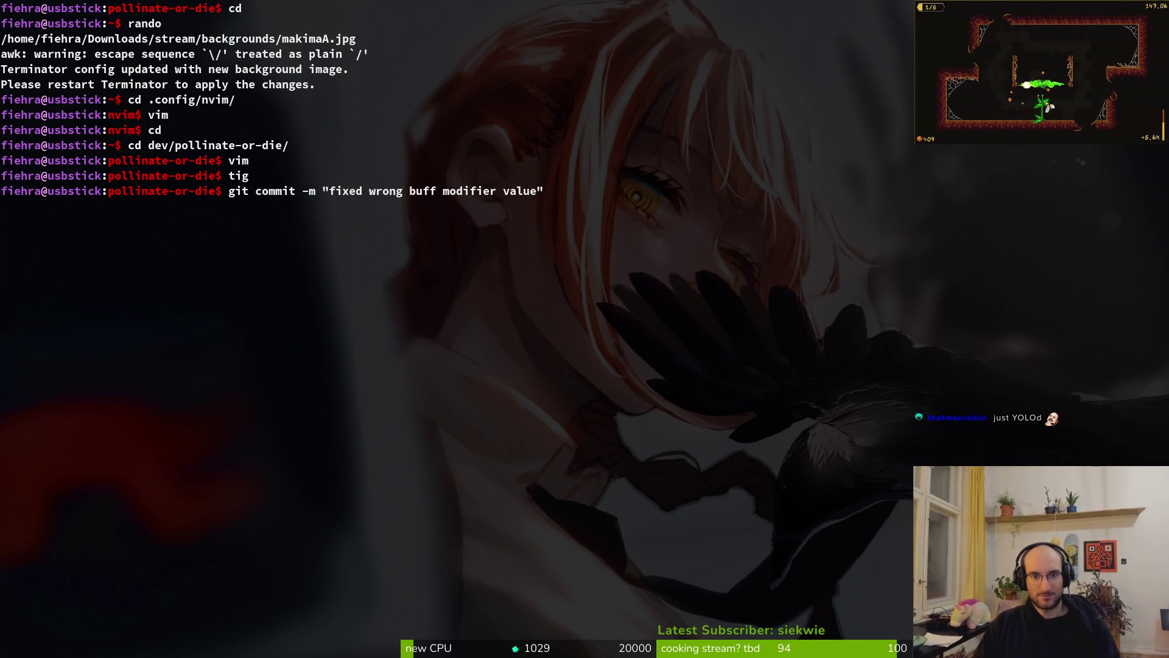
{"action": "key", "text": "Return"}
{"action": "type", "text": "git push"}
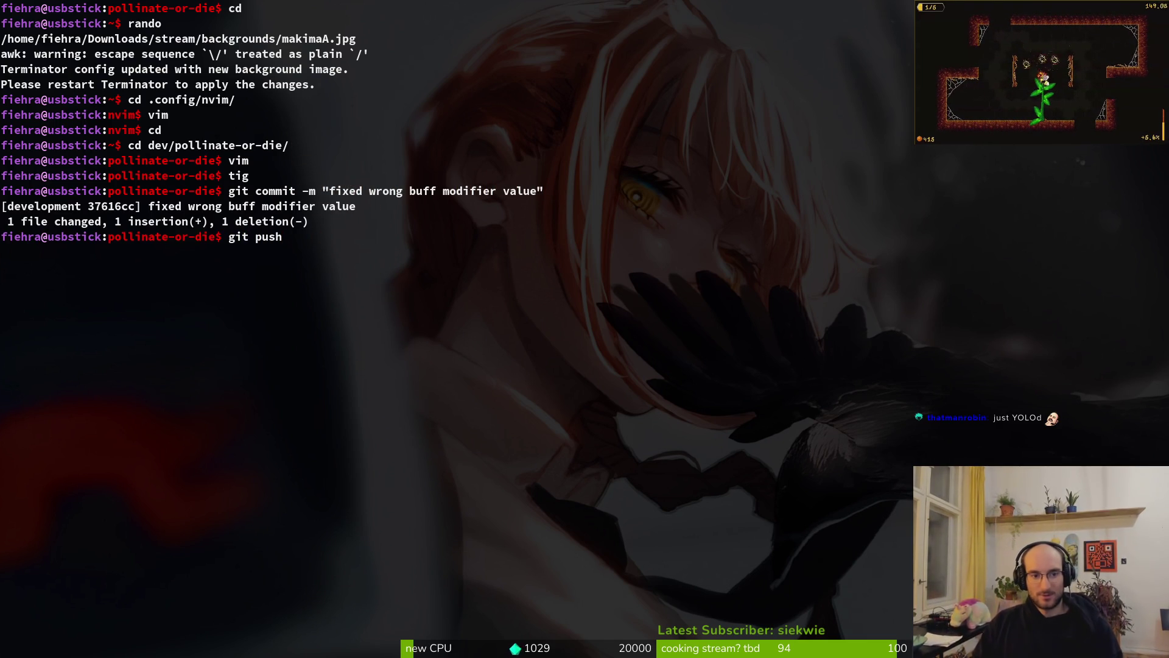
{"action": "key", "text": "Return"}
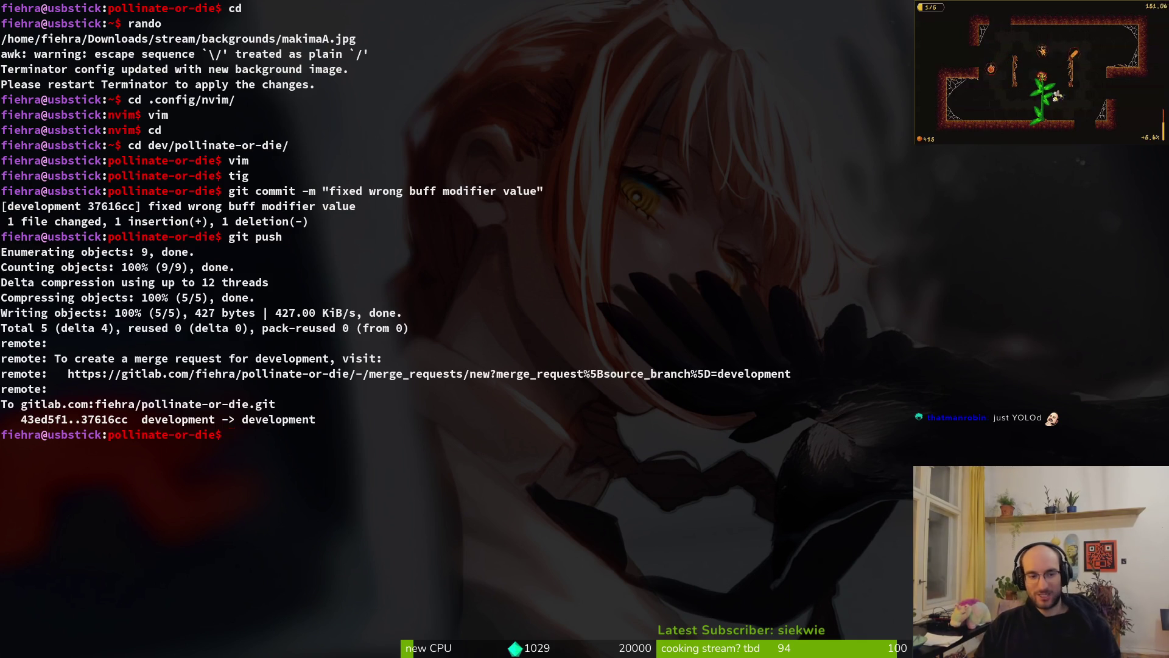
{"action": "type", "text": "clear"}
{"action": "key", "text": "Return"}
{"action": "key", "text": "alt+Tab"}
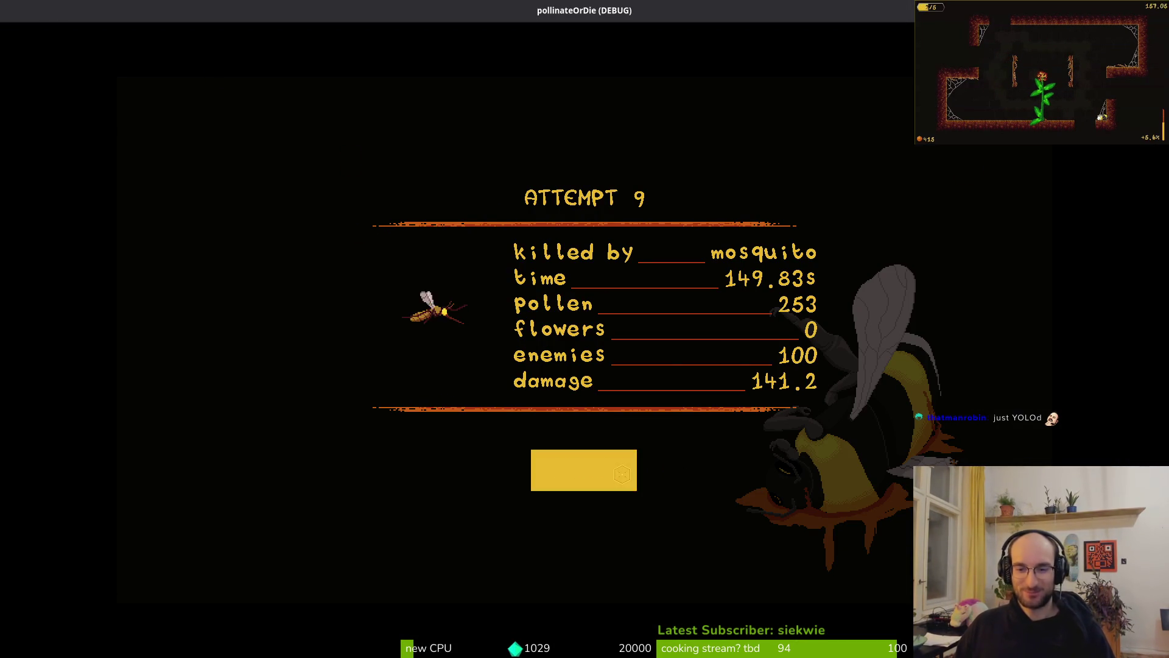
Step: Dismiss the Attempt 9 death screen with the rebirth button to start a new run
{"action": "left_click", "coordinate": [622, 469]}
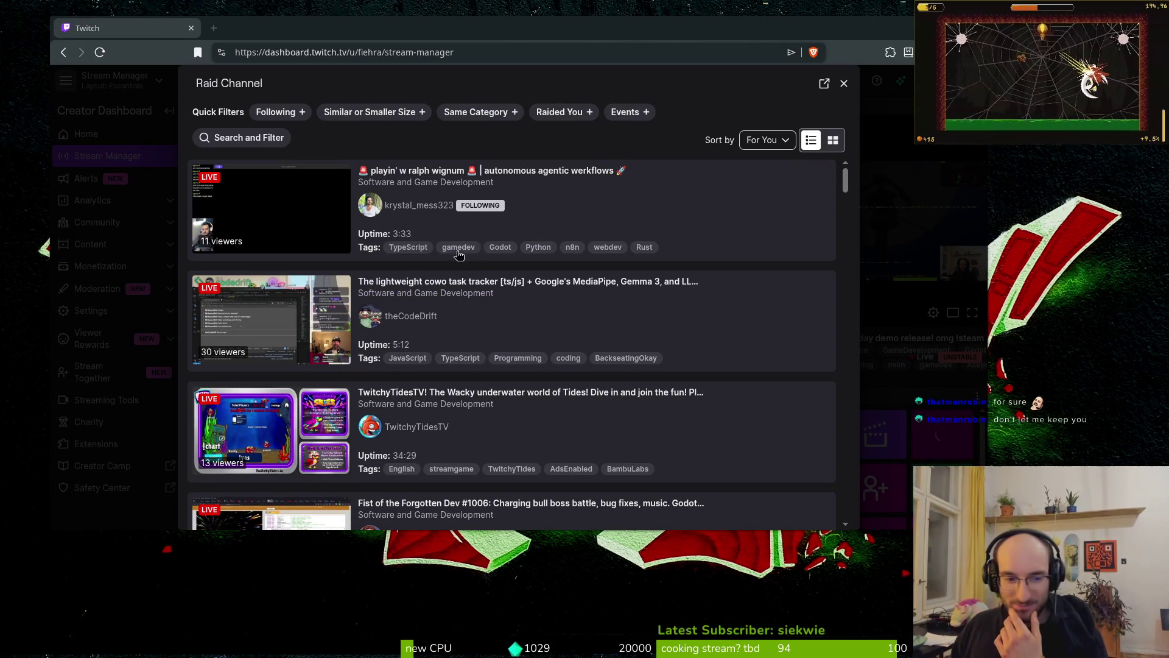
Step: Close the Raid Channel list and send a /shoutout in chat to the fellow game-dev channel
{"action": "left_click", "coordinate": [843, 84]}
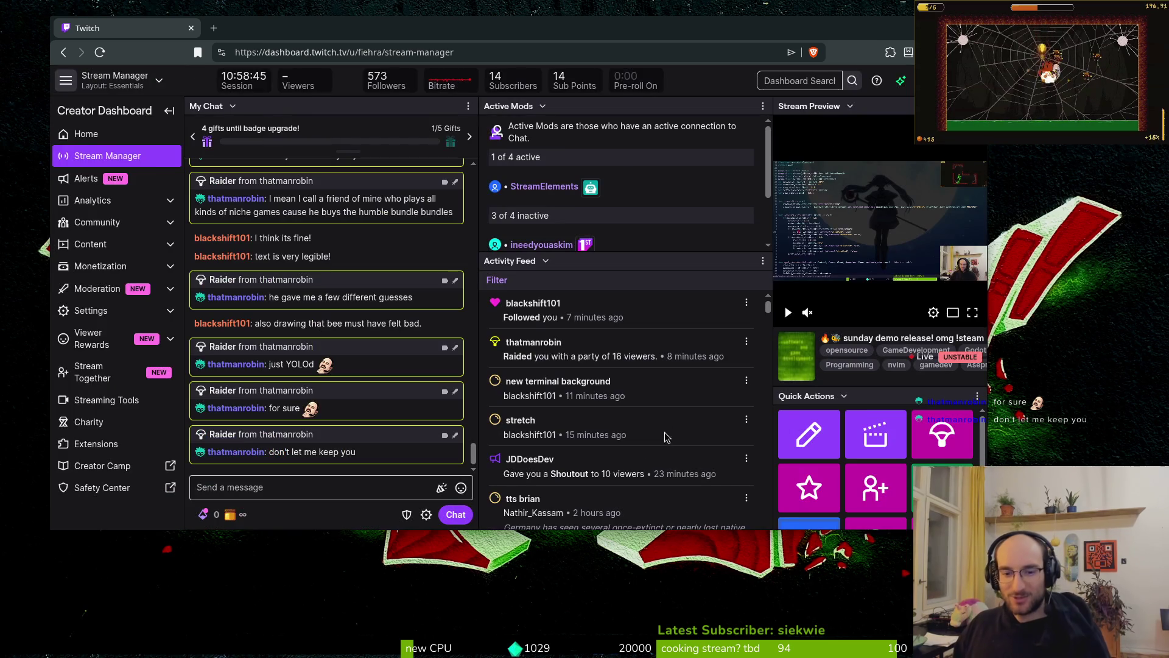
{"action": "left_click", "coordinate": [322, 494]}
{"action": "type", "text": "/sho"}
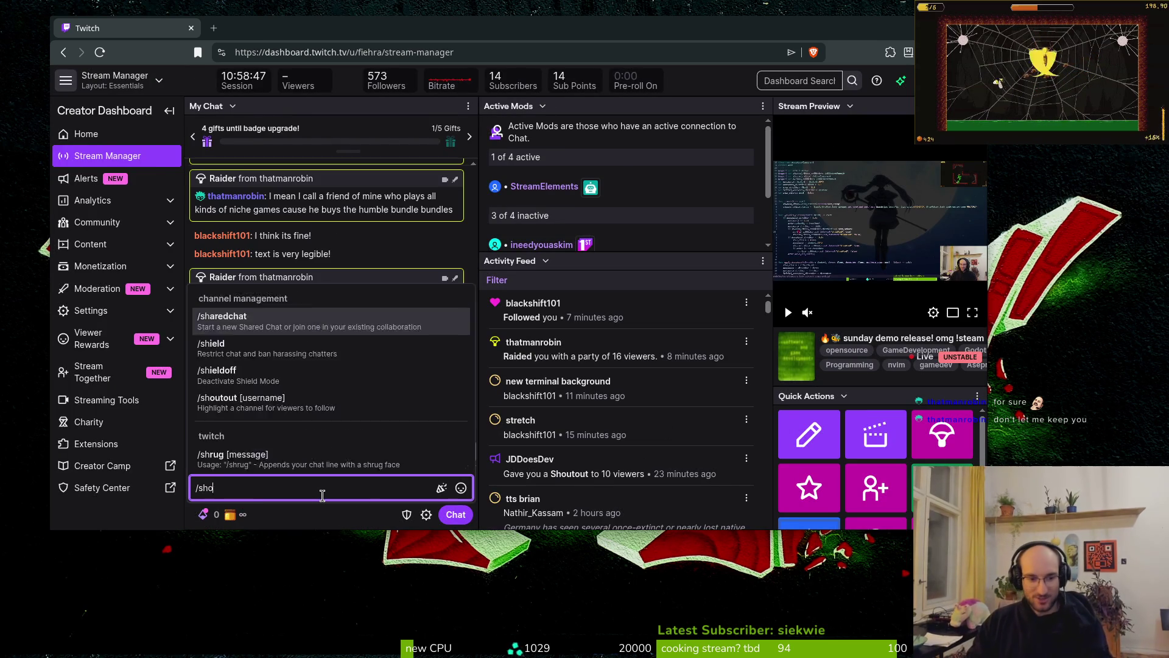
{"action": "type", "text": "utout @jddoesdev"}
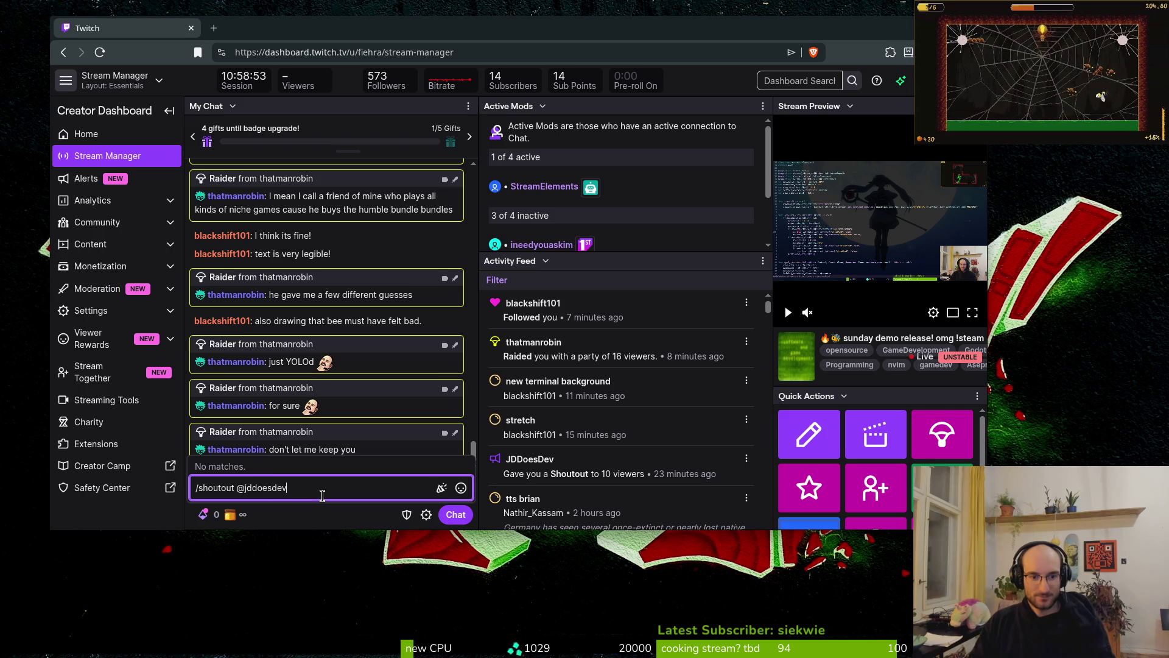
{"action": "key", "text": "Return"}
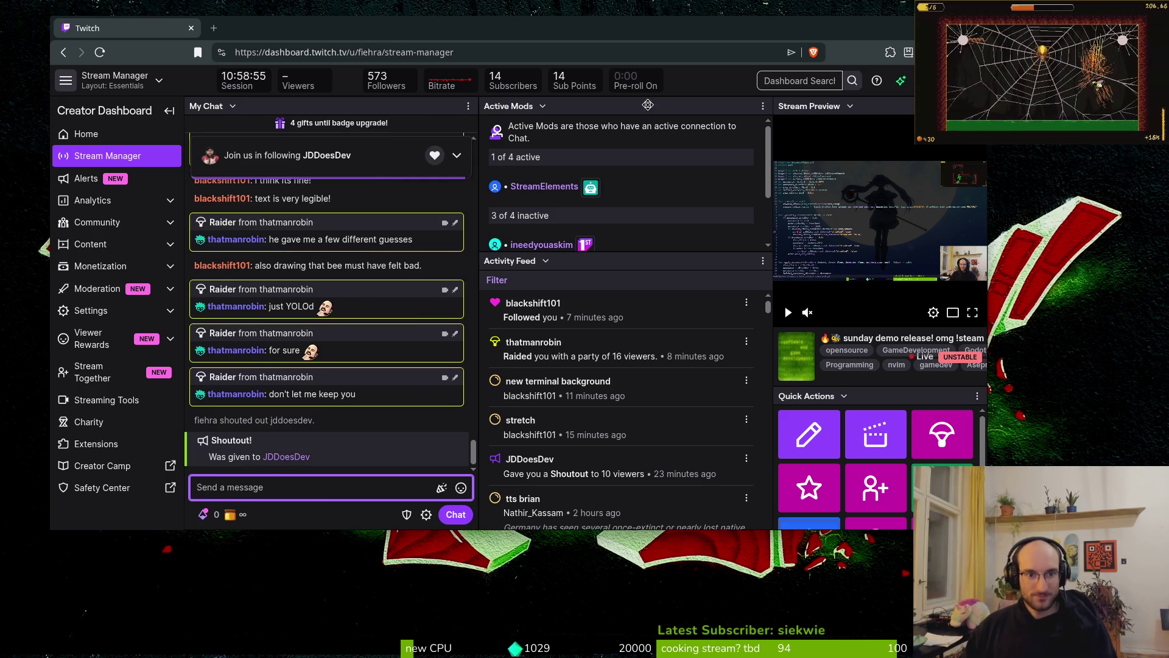
{"action": "key", "text": "alt+Tab"}
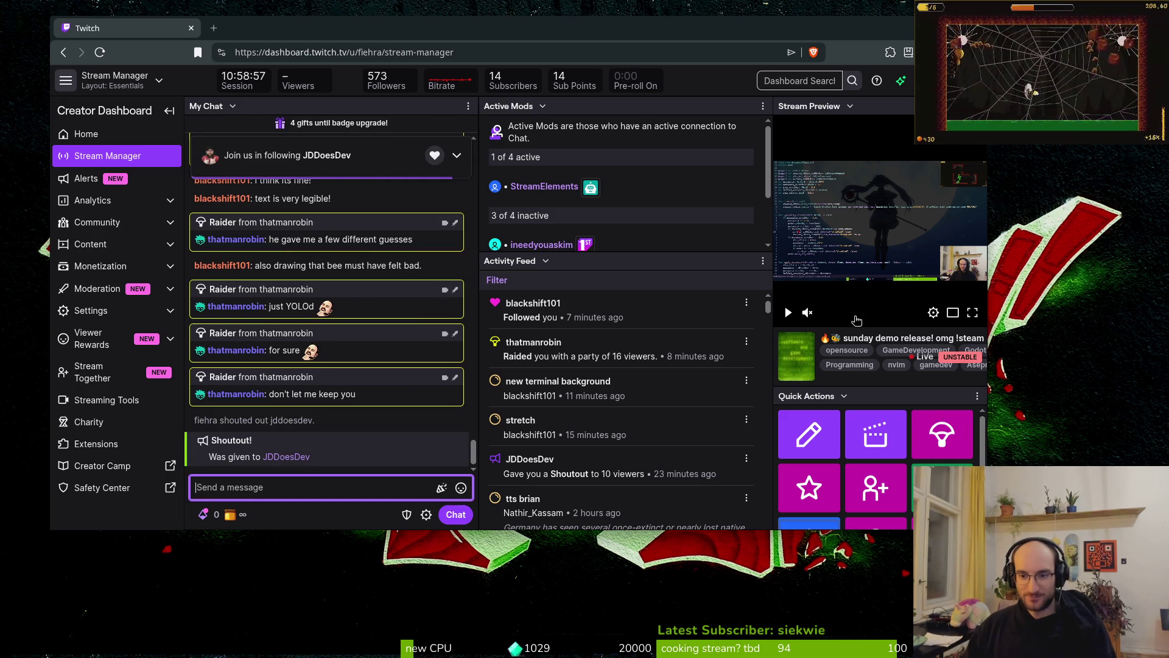
Step: Open the raid channel list and filter it to followed channels only
{"action": "left_click", "coordinate": [929, 434]}
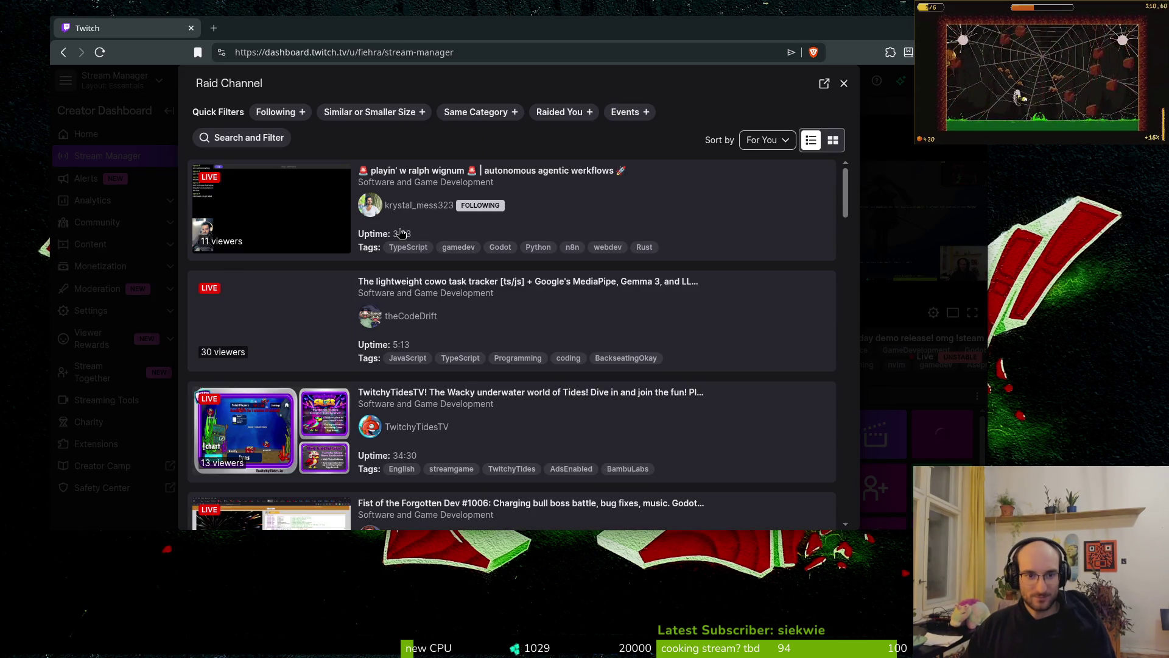
{"action": "scroll", "coordinate": [533, 332], "scroll_direction": "down", "scroll_amount": 2}
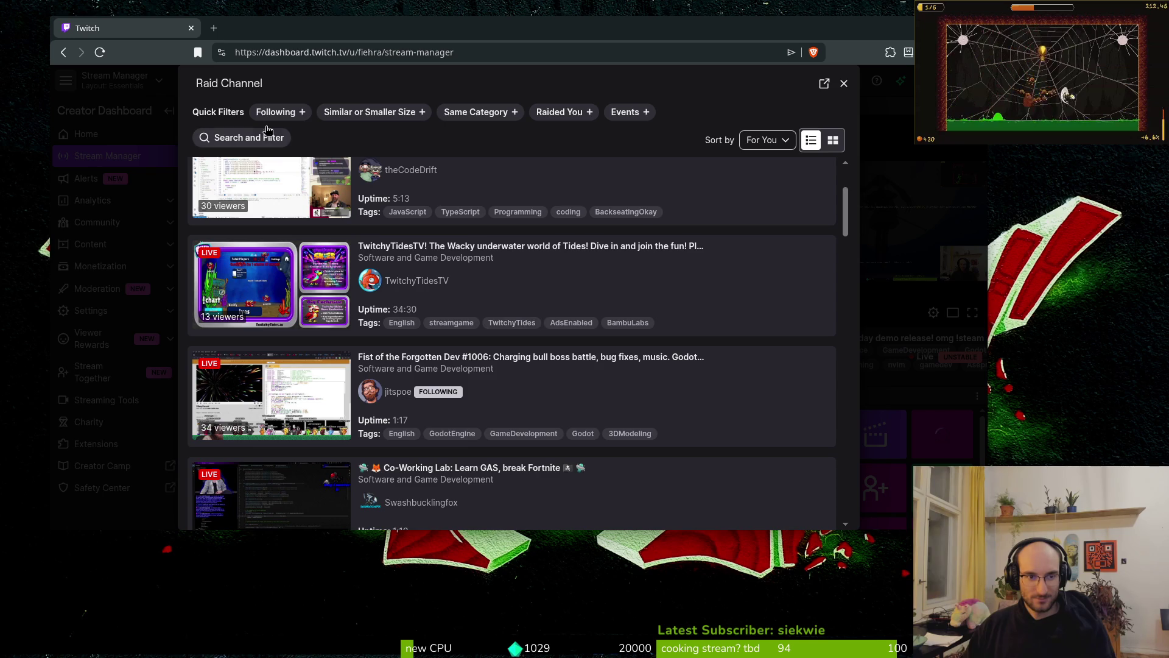
{"action": "left_click", "coordinate": [265, 110]}
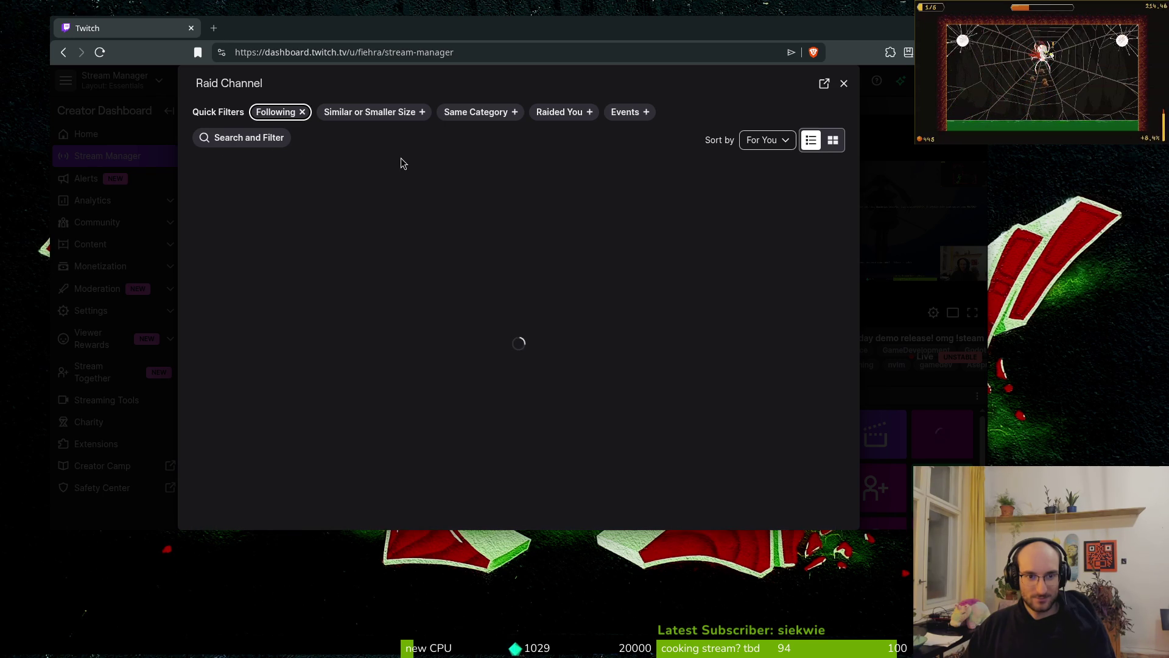
Step: Preview the pixel-art Wizard Library stream as the raid target
{"action": "scroll", "coordinate": [633, 371], "scroll_direction": "down", "scroll_amount": 1}
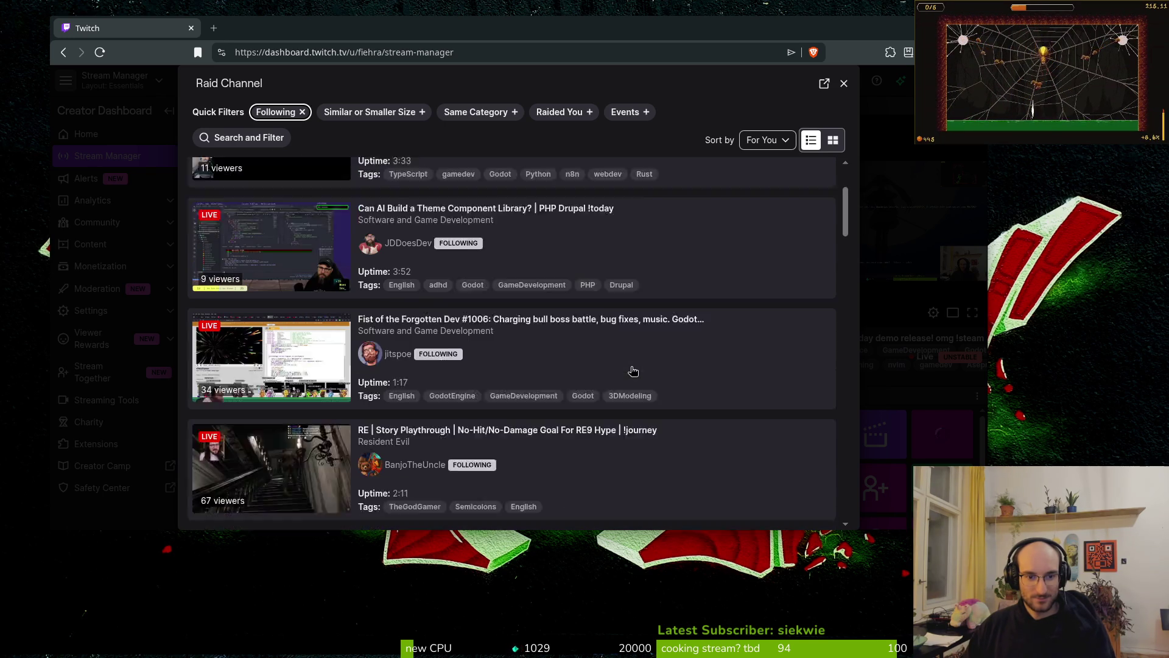
{"action": "scroll", "coordinate": [633, 371], "scroll_direction": "down", "scroll_amount": 3}
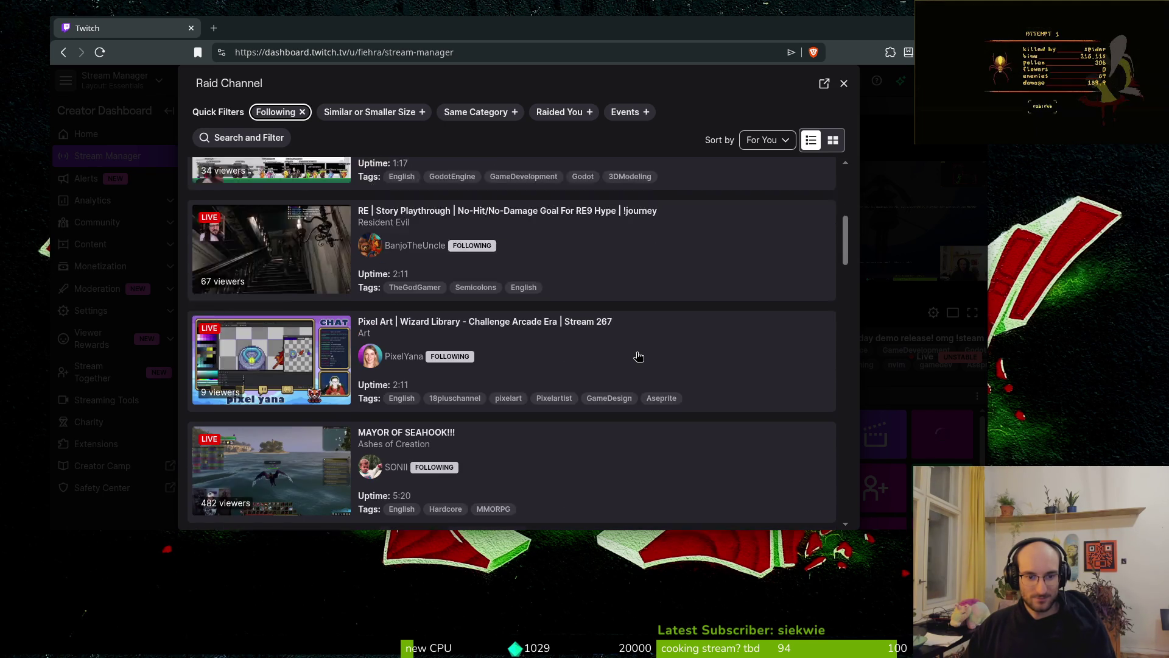
{"action": "scroll", "coordinate": [639, 356], "scroll_direction": "down", "scroll_amount": 1}
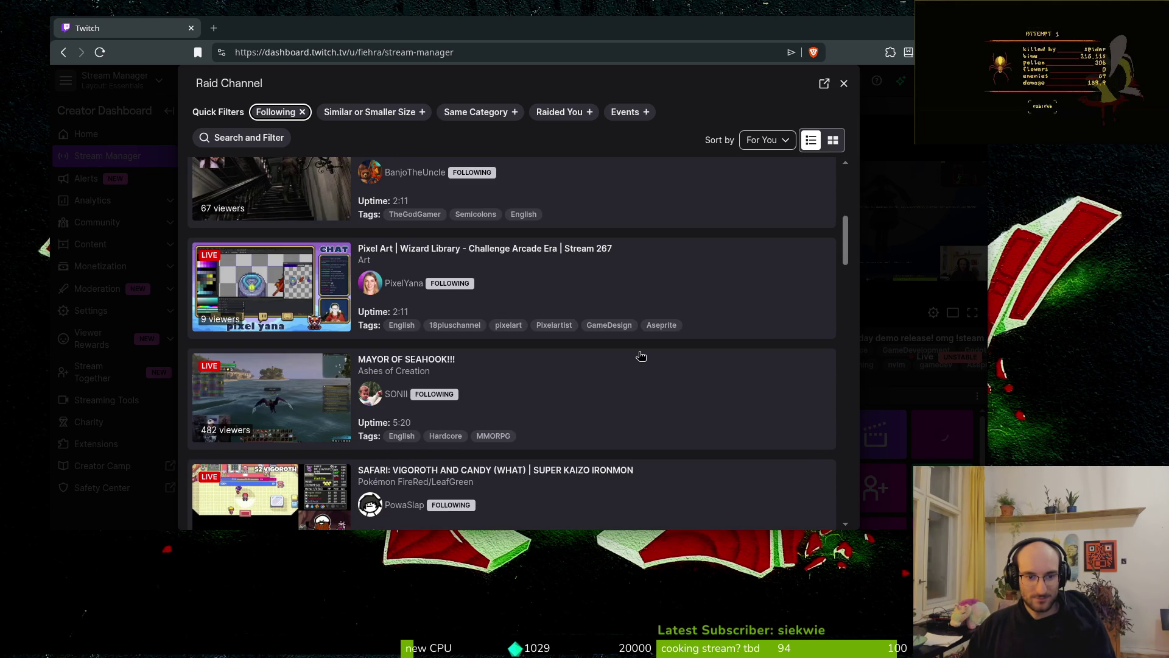
{"action": "left_click", "coordinate": [534, 302]}
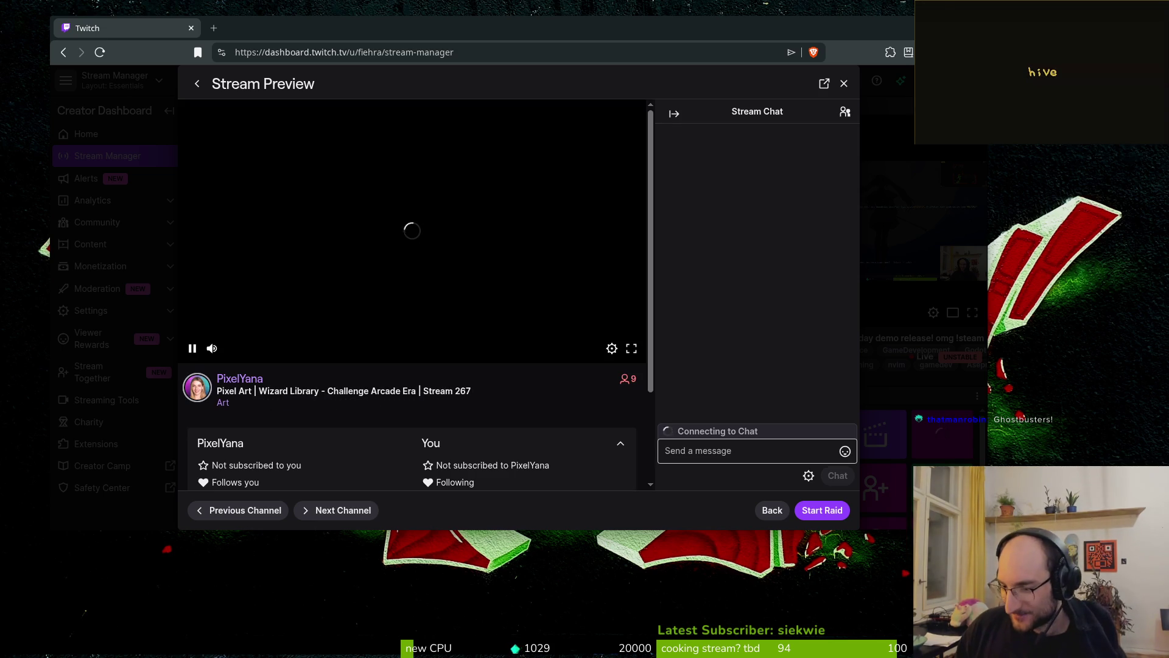